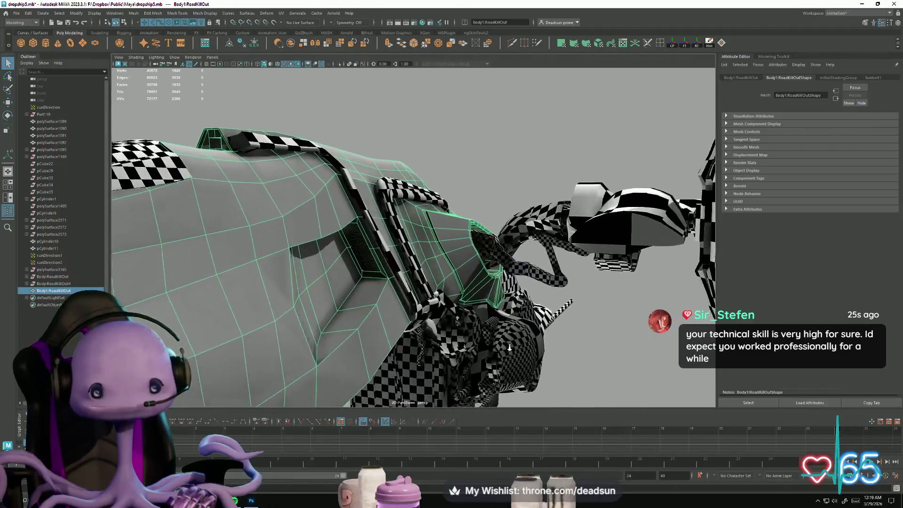
# Minimize the dropship5 Maya window and orbit the bridgechair model to a new angle.
pyautogui.scroll(-5, 338, 294)
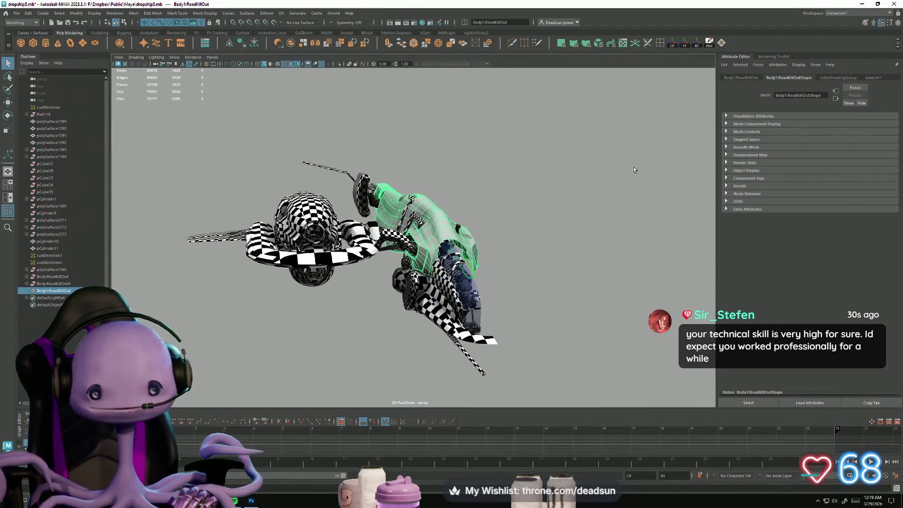
pyautogui.click(864, 3)
pyautogui.keyDown('alt'); pyautogui.moveTo(546, 245); pyautogui.dragTo(498, 263); pyautogui.keyUp('alt')
# Minimize bridgechair, open the ergaeag.jpg reference image, then return to dropship5 and orbit it.
pyautogui.click(861, 4)
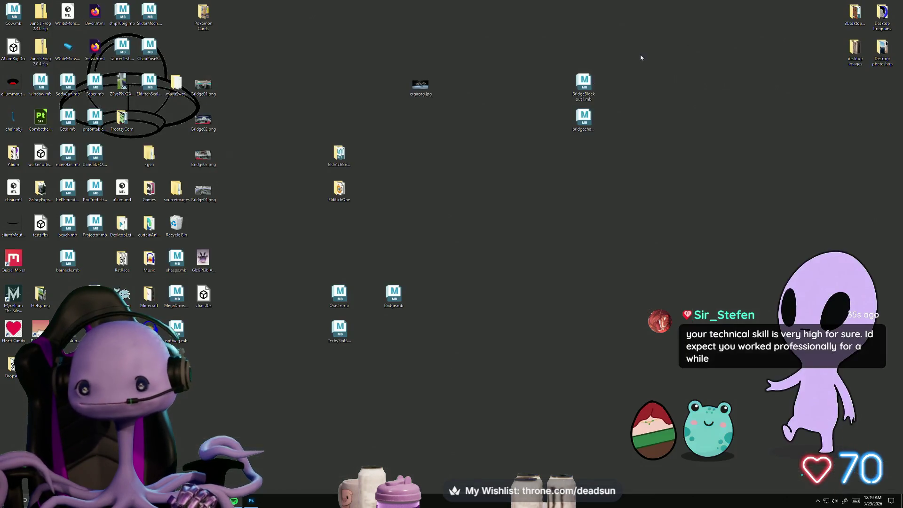
pyautogui.doubleClick(424, 87)
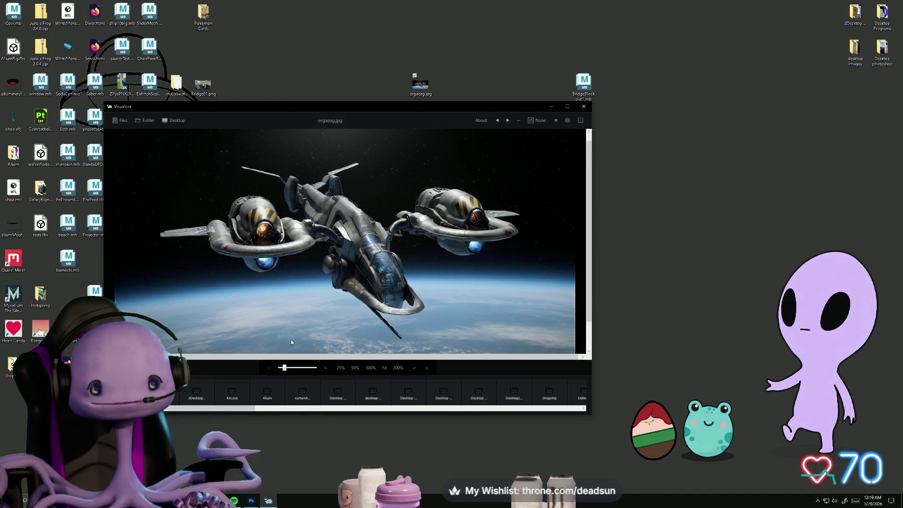
pyautogui.hotkey('alt', 'Tab')
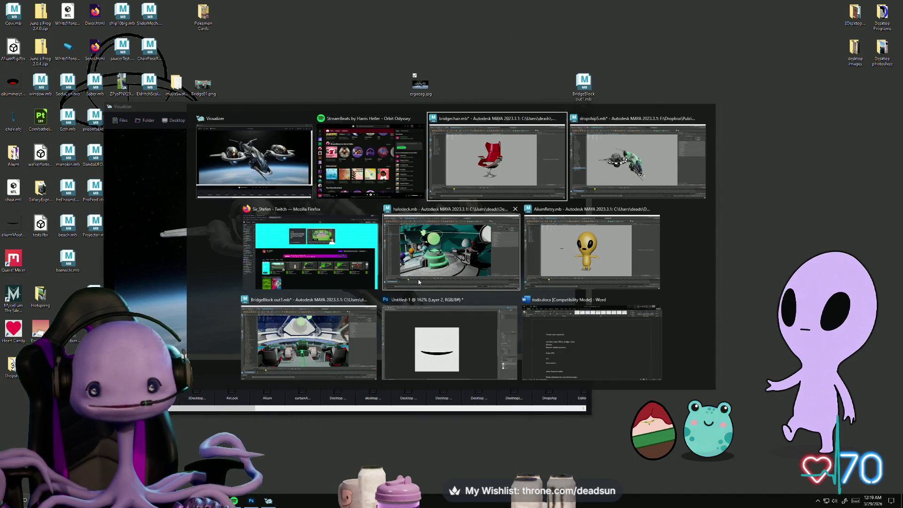
pyautogui.press('Tab')
pyautogui.moveTo(451, 244)
pyautogui.keyDown('alt'); pyautogui.mouseDown()
pyautogui.moveTo(588, 198)
pyautogui.moveTo(677, 143)
pyautogui.moveTo(569, 243)
pyautogui.moveTo(588, 287)
pyautogui.mouseUp(); pyautogui.keyUp('alt')
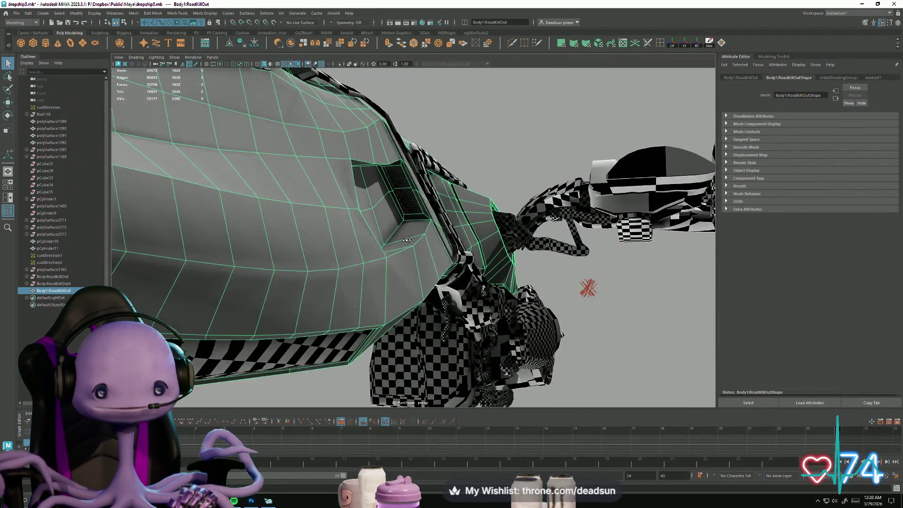
# Open the UV Editor from the UV menu, restore its window, and select Body1:RoadKillOut.
pyautogui.moveTo(406, 240)
pyautogui.keyDown('alt'); pyautogui.mouseDown()
pyautogui.moveTo(505, 283)
pyautogui.moveTo(315, 233)
pyautogui.moveTo(308, 3)
pyautogui.mouseUp(); pyautogui.keyUp('alt')
pyautogui.click(281, 16)
pyautogui.click(292, 26)
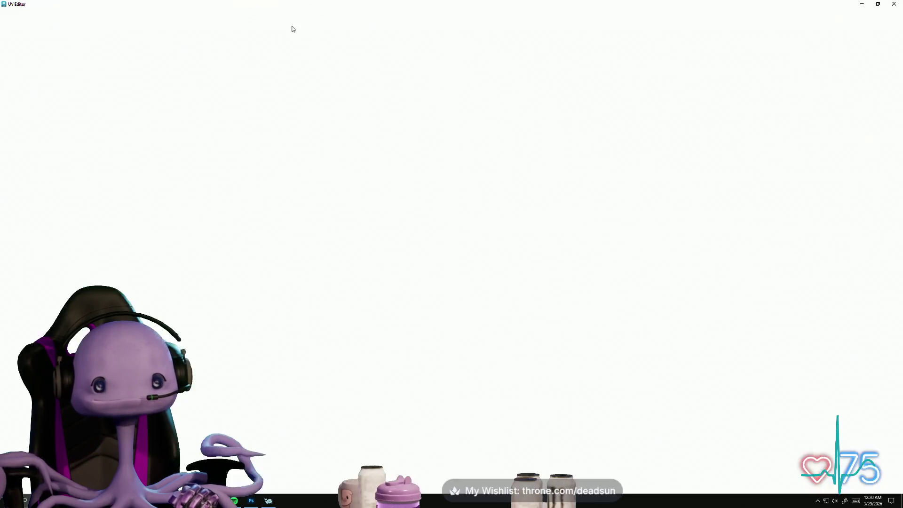
pyautogui.doubleClick(188, 6)
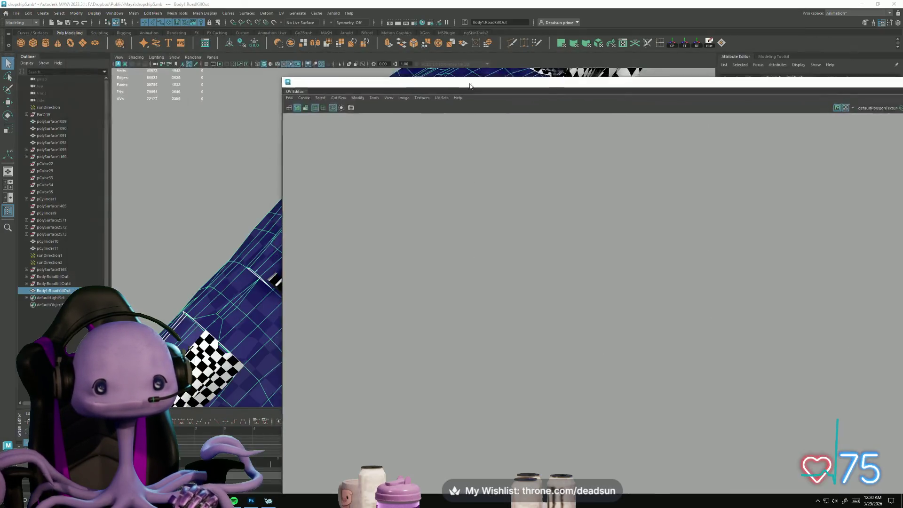
pyautogui.click(213, 310)
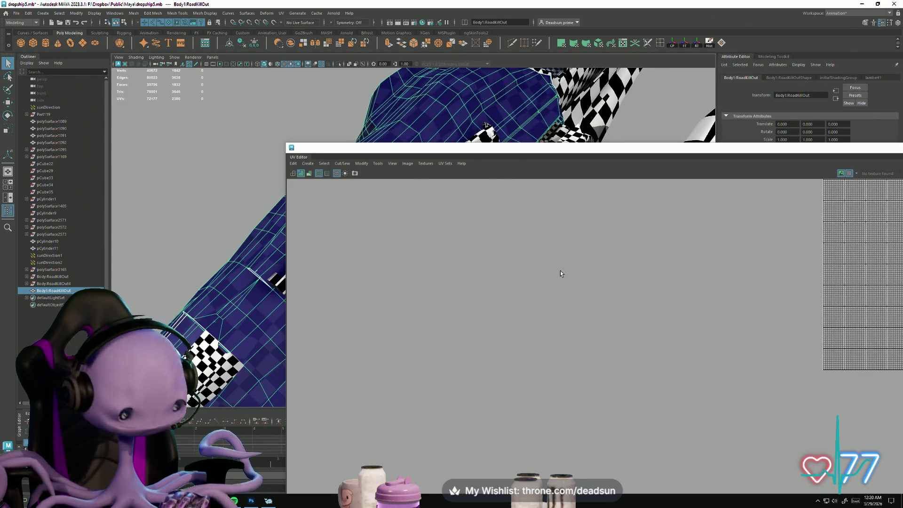
# Switch to UV mode and select the UVs of the large body shell.
pyautogui.scroll(5, 507, 293)
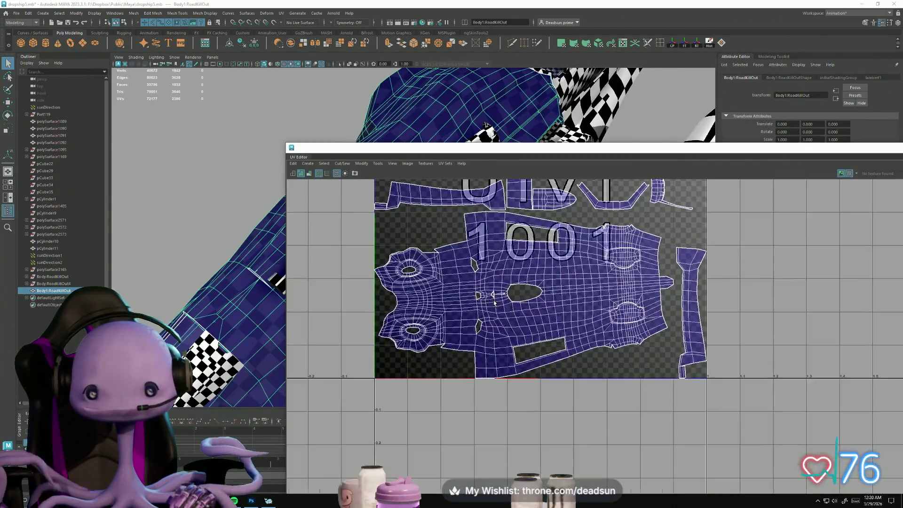
pyautogui.moveTo(478, 296)
pyautogui.mouseDown(button='right')
pyautogui.moveTo(511, 295)
pyautogui.moveTo(510, 304)
pyautogui.mouseUp(button='right')
pyautogui.scroll(10, 502, 297)
pyautogui.scroll(3, 506, 292)
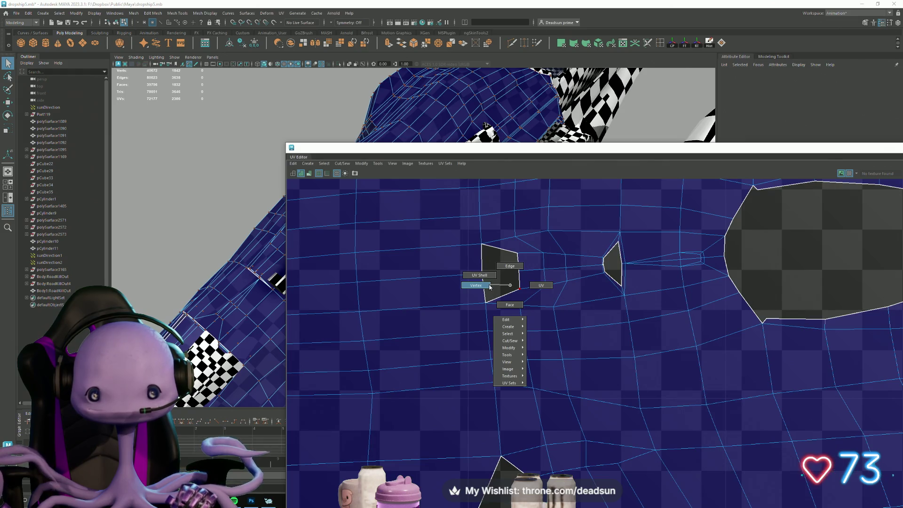
pyautogui.moveTo(532, 288); pyautogui.dragTo(531, 288, button='right')
pyautogui.scroll(-5, 600, 315)
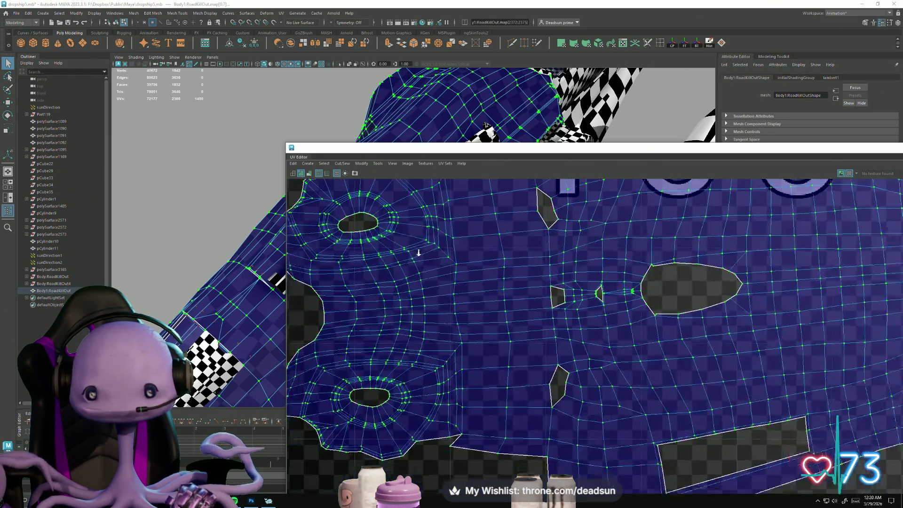
pyautogui.scroll(-6, 518, 240)
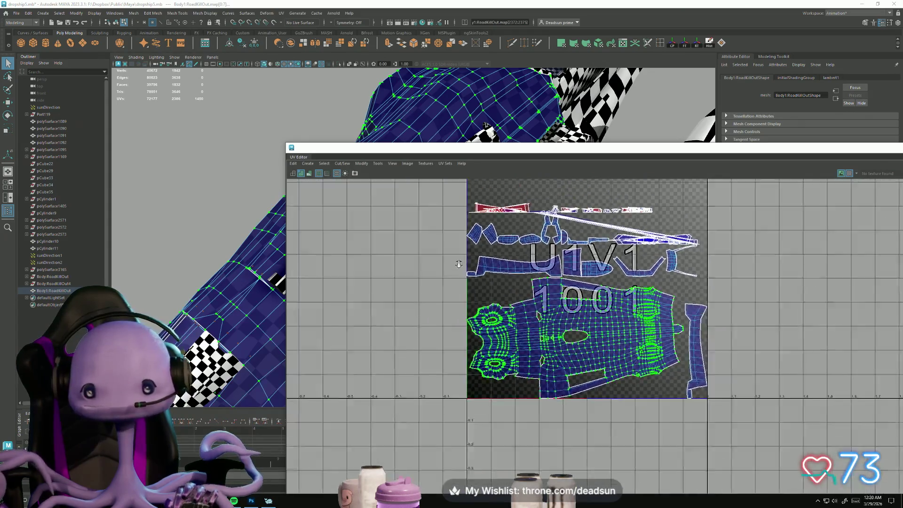
pyautogui.keyDown('alt'); pyautogui.moveTo(518, 240); pyautogui.dragTo(504, 282, button='middle'); pyautogui.keyUp('alt')
# Move the body shell into the tile below 1001, rotate it level, then select the vertical strip shell.
pyautogui.press('e')
pyautogui.press('w')
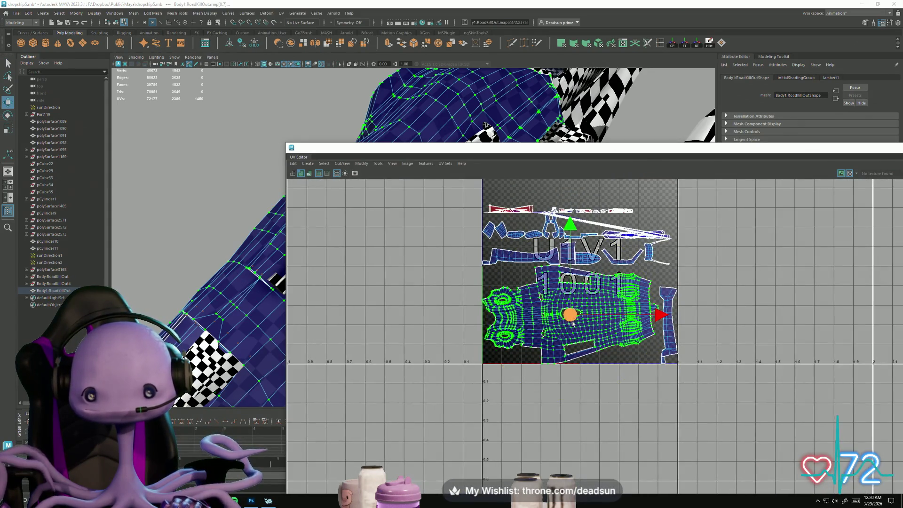
pyautogui.moveTo(568, 319)
pyautogui.mouseDown()
pyautogui.moveTo(555, 414)
pyautogui.moveTo(581, 424)
pyautogui.mouseUp()
pyautogui.press('e')
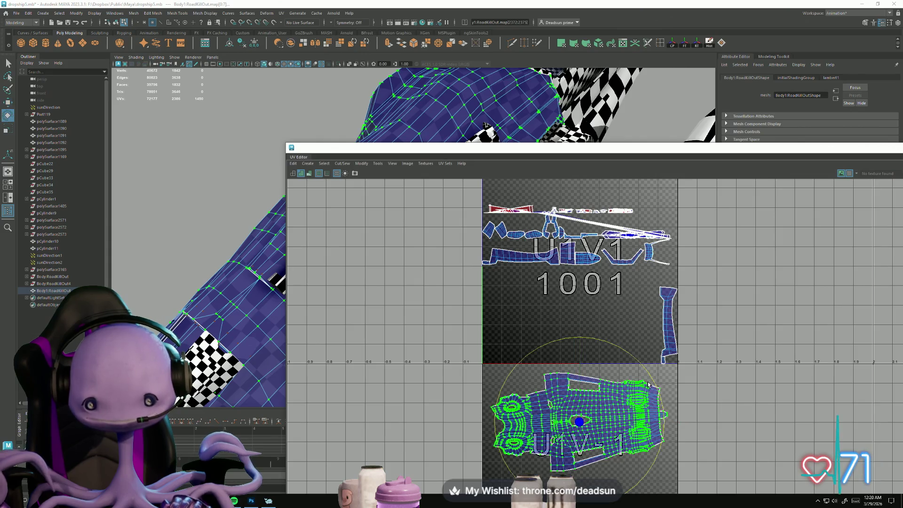
pyautogui.moveTo(651, 377); pyautogui.dragTo(652, 383)
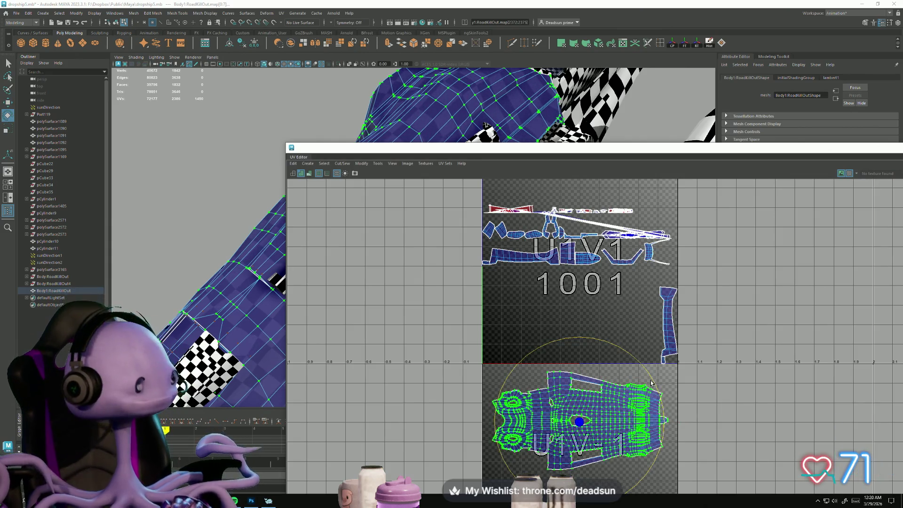
pyautogui.moveTo(636, 373)
pyautogui.keyDown('alt'); pyautogui.mouseDown(button='middle')
pyautogui.moveTo(522, 341)
pyautogui.moveTo(570, 350)
pyautogui.moveTo(578, 317)
pyautogui.mouseUp(button='middle'); pyautogui.keyUp('alt')
pyautogui.click(619, 277)
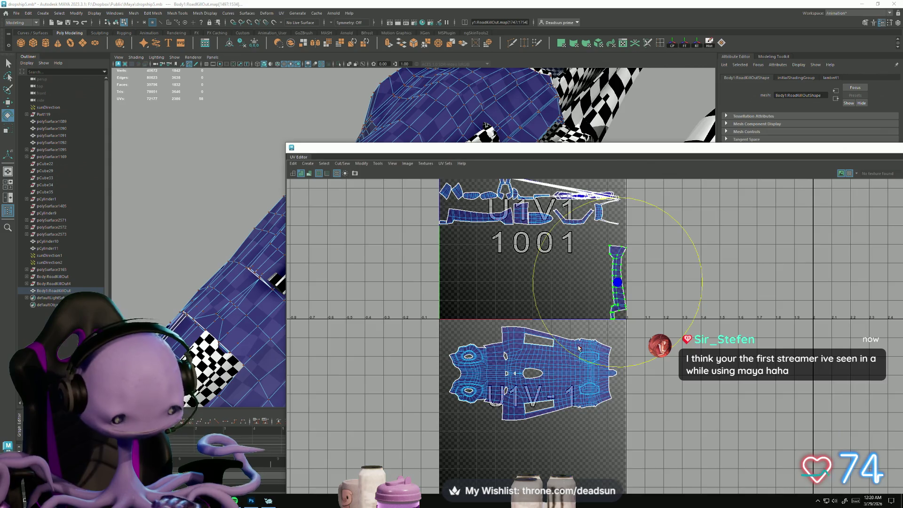
# Rotate the vertical strip shell to horizontal and move it down into U1V-1.
pyautogui.moveTo(556, 337); pyautogui.dragTo(628, 342)
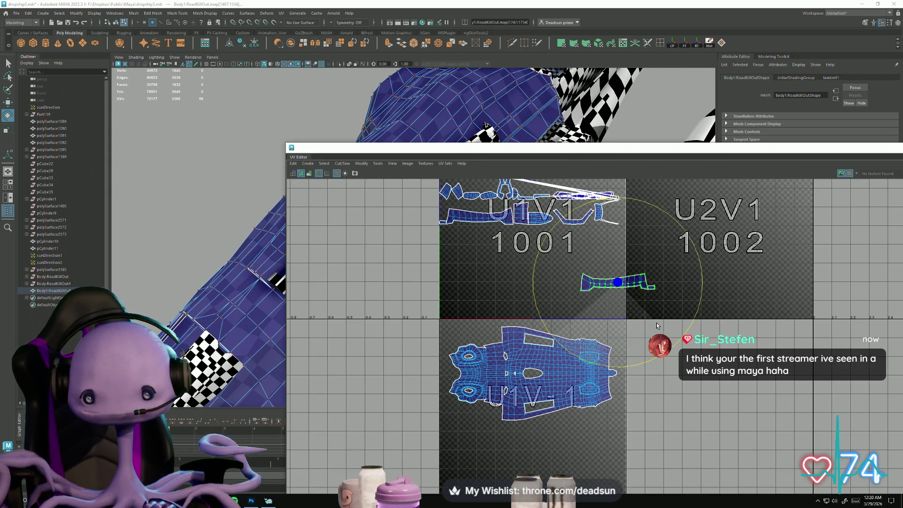
pyautogui.press('w')
pyautogui.moveTo(622, 272)
pyautogui.mouseDown()
pyautogui.moveTo(547, 423)
pyautogui.moveTo(583, 426)
pyautogui.mouseUp()
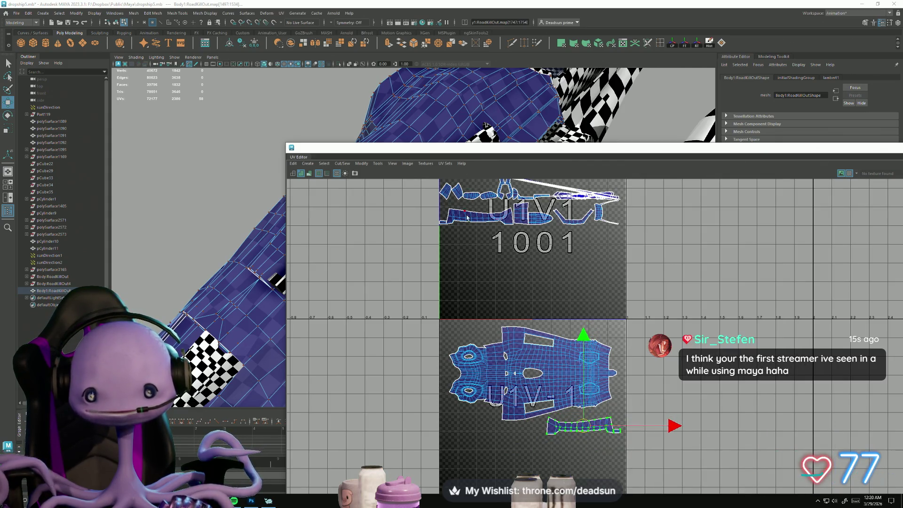
# Place the second strip shell below the body shell and rotate it straight.
pyautogui.moveTo(477, 219); pyautogui.dragTo(582, 451)
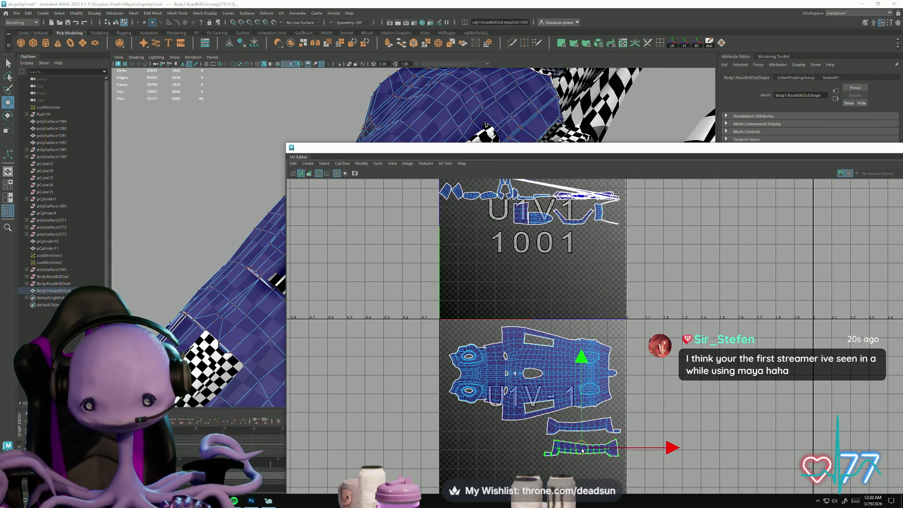
pyautogui.press('e')
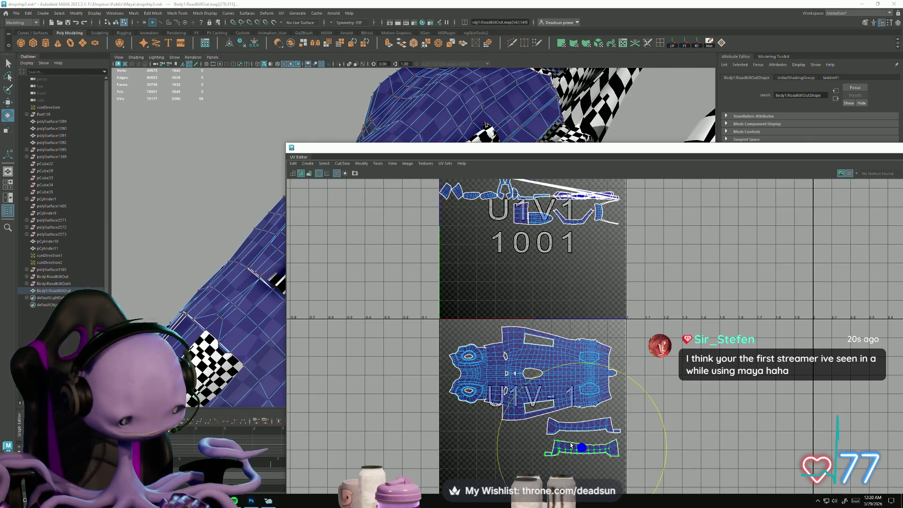
pyautogui.moveTo(498, 440)
pyautogui.mouseDown()
pyautogui.moveTo(611, 489)
pyautogui.moveTo(681, 475)
pyautogui.moveTo(671, 462)
pyautogui.mouseUp()
pyautogui.press('w')
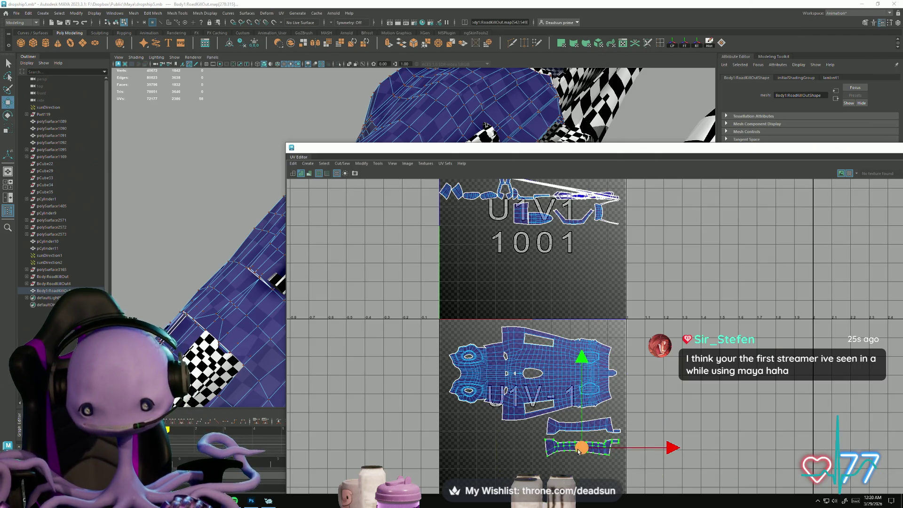
pyautogui.moveTo(578, 451); pyautogui.dragTo(580, 448)
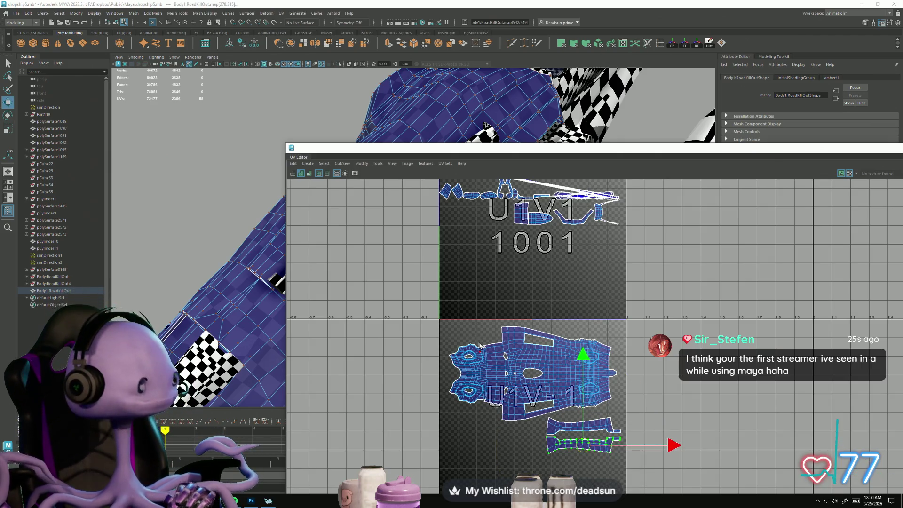
pyautogui.scroll(4, 480, 346)
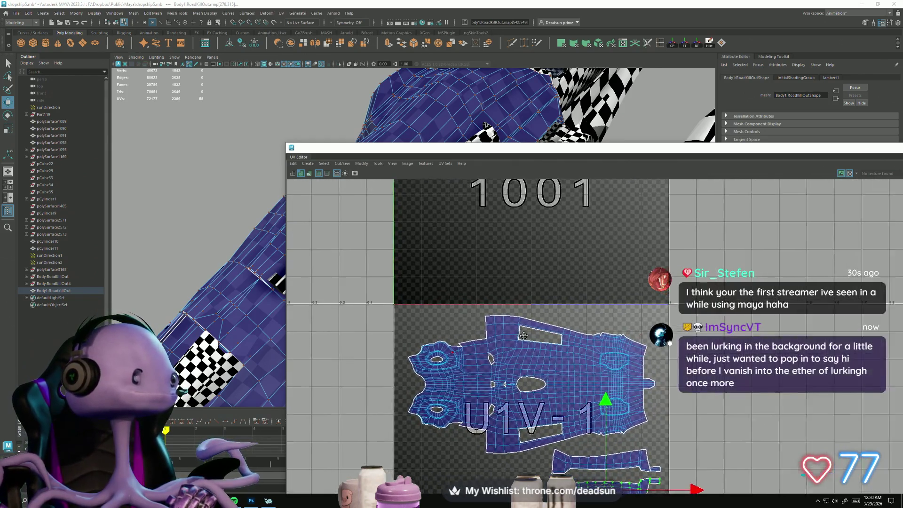
# Reframe the UV view on the body shell and switch to UV edge selection.
pyautogui.scroll(3, 523, 336)
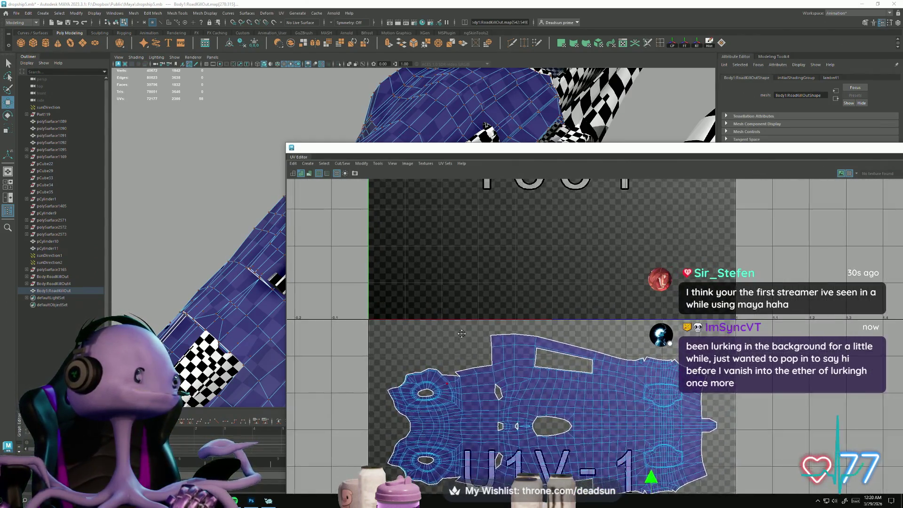
pyautogui.moveTo(461, 333)
pyautogui.keyDown('alt'); pyautogui.mouseDown(button='middle')
pyautogui.moveTo(472, 346)
pyautogui.moveTo(458, 323)
pyautogui.moveTo(468, 226)
pyautogui.mouseUp(button='middle'); pyautogui.keyUp('alt')
pyautogui.scroll(3, 534, 336)
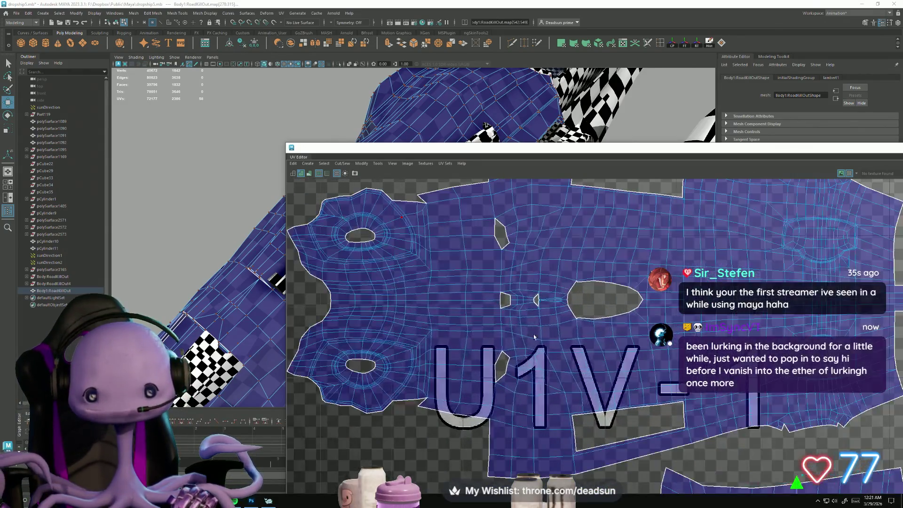
pyautogui.scroll(3, 518, 310)
pyautogui.scroll(1, 459, 259)
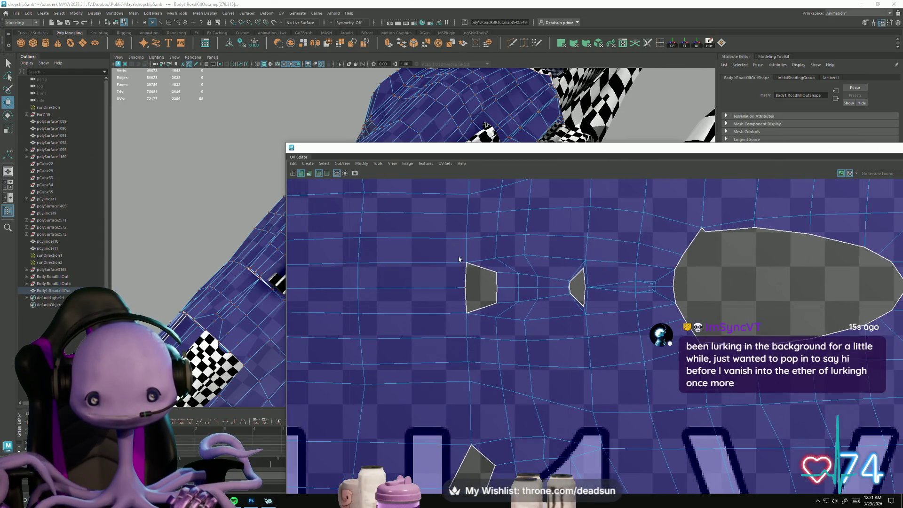
pyautogui.moveTo(473, 281); pyautogui.dragTo(474, 270, button='right')
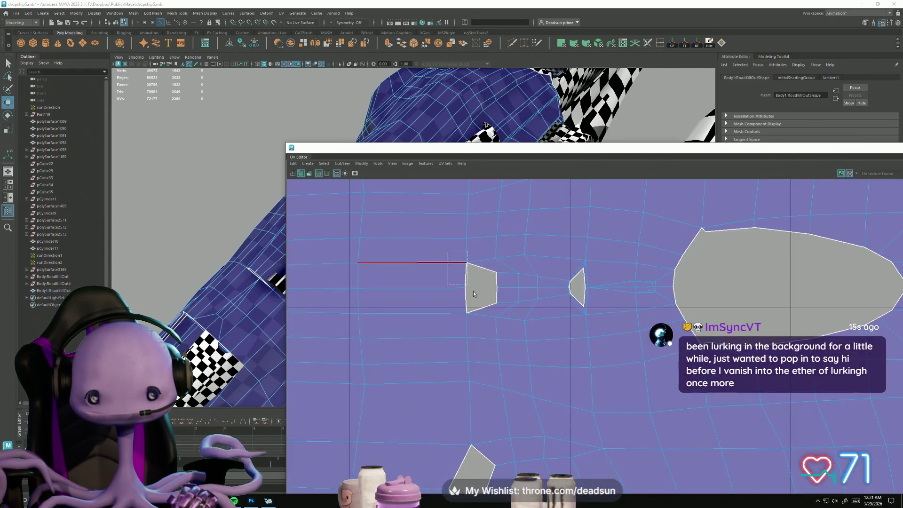
pyautogui.scroll(-3, 480, 294)
pyautogui.scroll(-5, 482, 295)
# Zoom out over the whole layout, select a hull face in Face mode, and frame it.
pyautogui.keyDown('alt'); pyautogui.moveTo(484, 376); pyautogui.dragTo(498, 235, button='middle'); pyautogui.keyUp('alt')
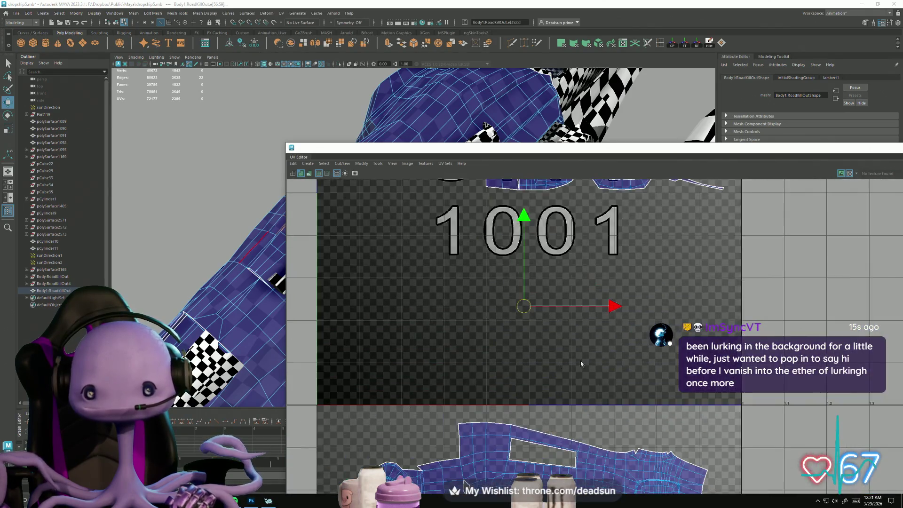
pyautogui.scroll(-2, 516, 312)
pyautogui.scroll(3, 516, 311)
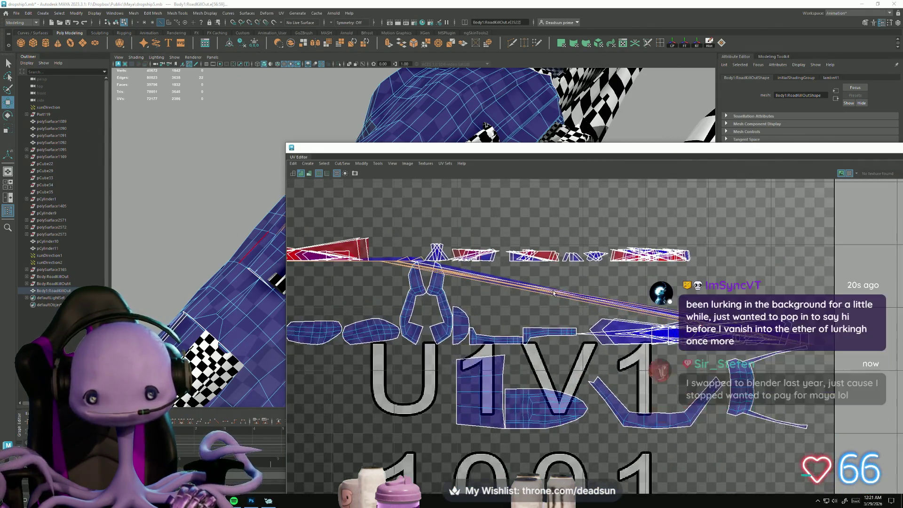
pyautogui.moveTo(546, 285); pyautogui.dragTo(548, 302, button='right')
pyautogui.click(458, 128)
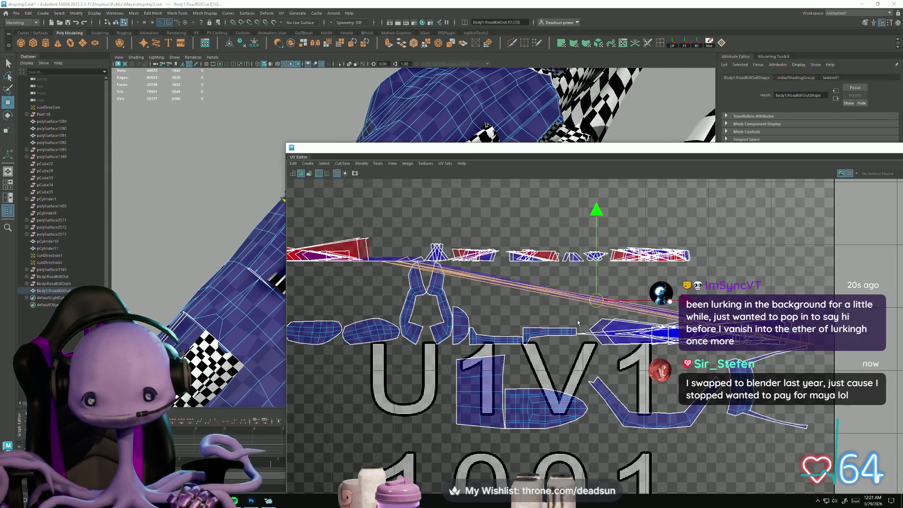
pyautogui.press('f')
pyautogui.keyDown('alt'); pyautogui.moveTo(485, 189); pyautogui.dragTo(480, 279, button='middle'); pyautogui.keyUp('alt')
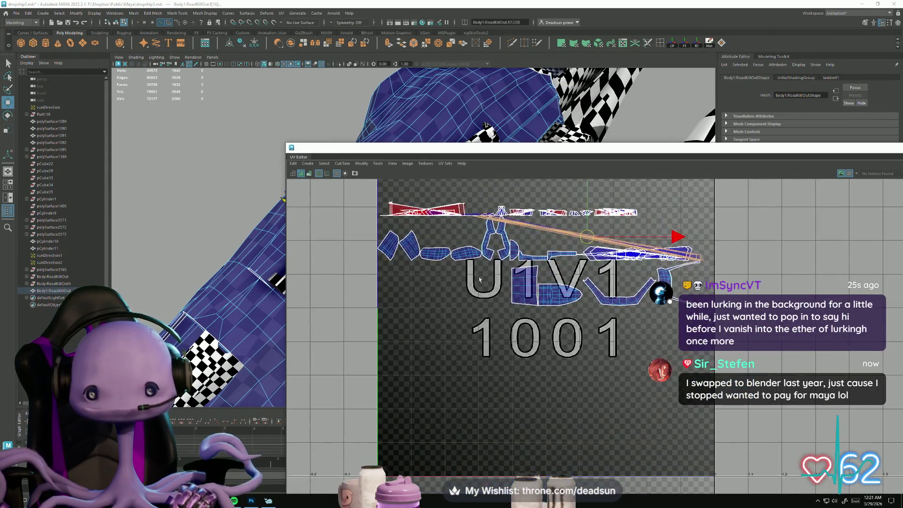
# Apply an Automatic UV projection to the selected hull faces, then pick a hull edge.
pyautogui.click(324, 164)
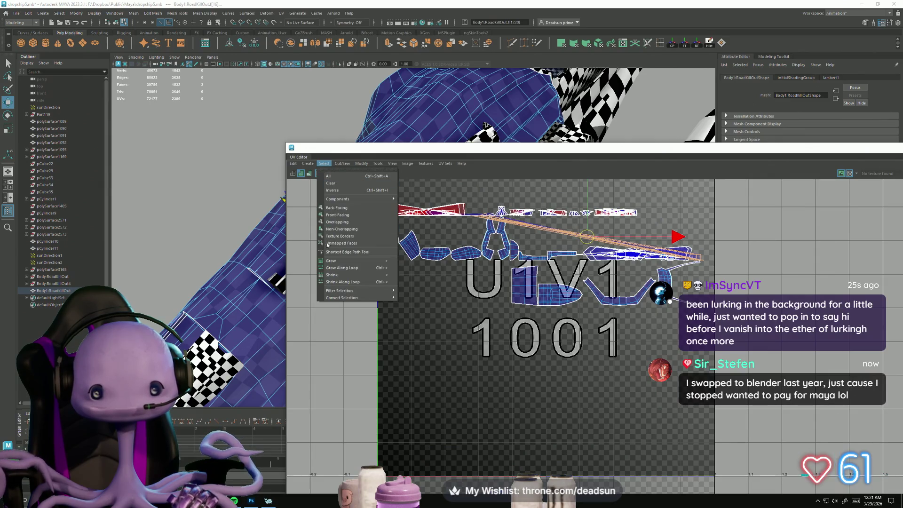
pyautogui.moveTo(310, 163)
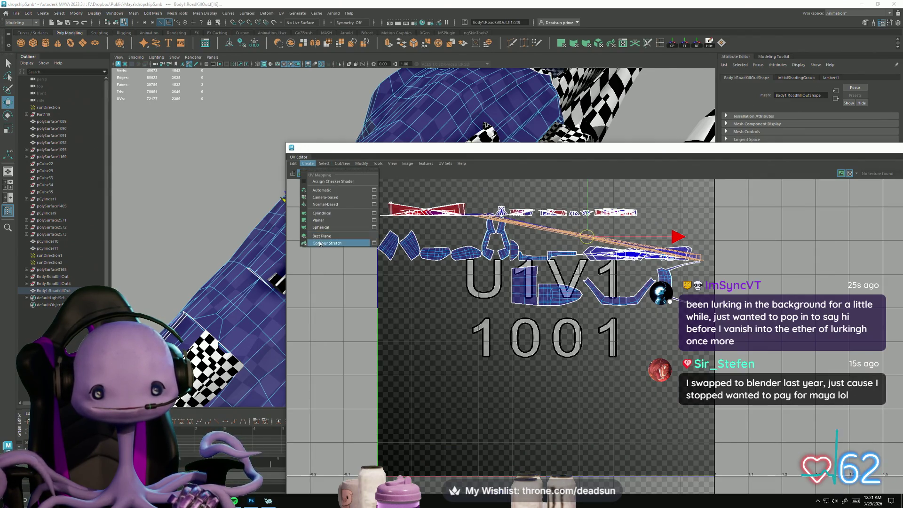
pyautogui.click(337, 192)
pyautogui.scroll(-3, 425, 283)
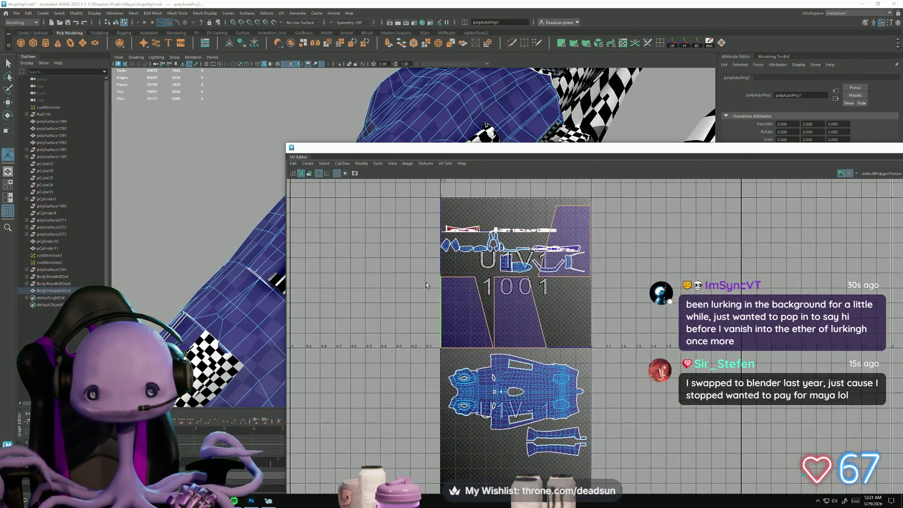
pyautogui.click(441, 305)
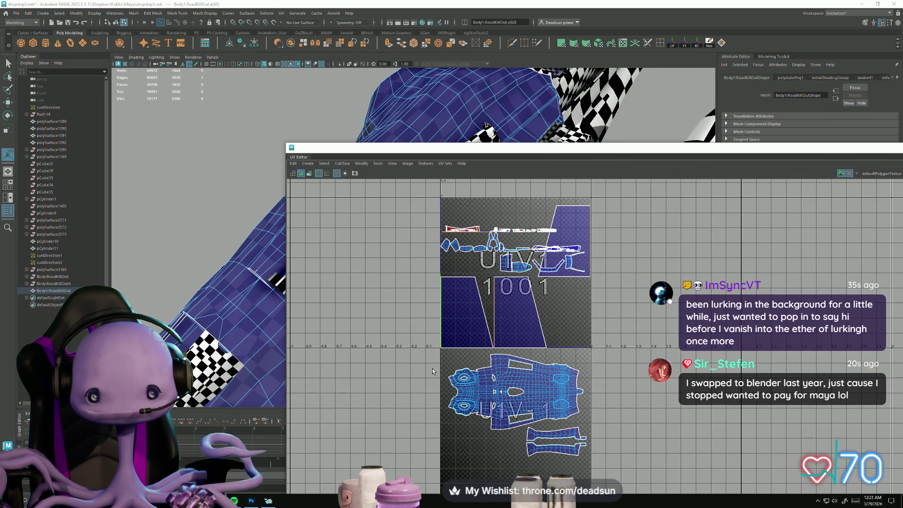
pyautogui.scroll(2, 336, 214)
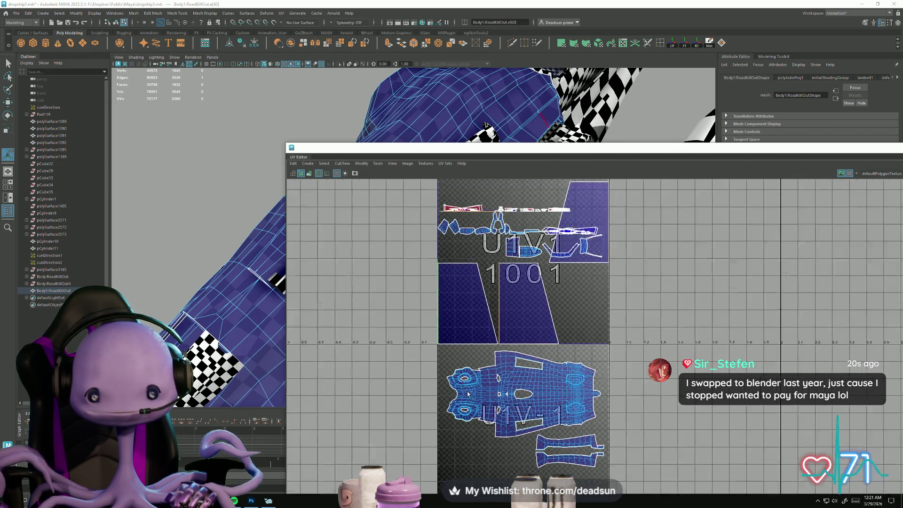
# Move the UV Editor aside and delete the three patch faces, leaving a hole in the hull.
pyautogui.moveTo(357, 151); pyautogui.dragTo(590, 127)
pyautogui.moveTo(329, 236)
pyautogui.keyDown('alt'); pyautogui.mouseDown()
pyautogui.moveTo(290, 299)
pyautogui.moveTo(282, 282)
pyautogui.mouseUp(); pyautogui.keyUp('alt')
pyautogui.moveTo(282, 264); pyautogui.dragTo(268, 301, button='right')
pyautogui.click(291, 230)
pyautogui.press('Delete')
pyautogui.click(294, 230)
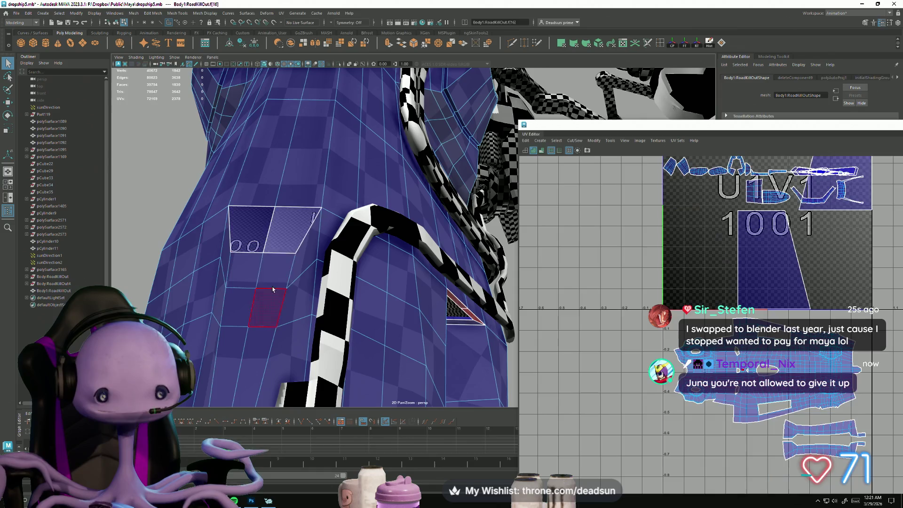
pyautogui.press('Delete')
pyautogui.click(244, 230)
pyautogui.press('Delete')
# Select a single border edge of the hole in Edge mode and bring up the window switcher.
pyautogui.moveTo(249, 221); pyautogui.dragTo(254, 197, button='right')
pyautogui.click(256, 206)
pyautogui.click(257, 207)
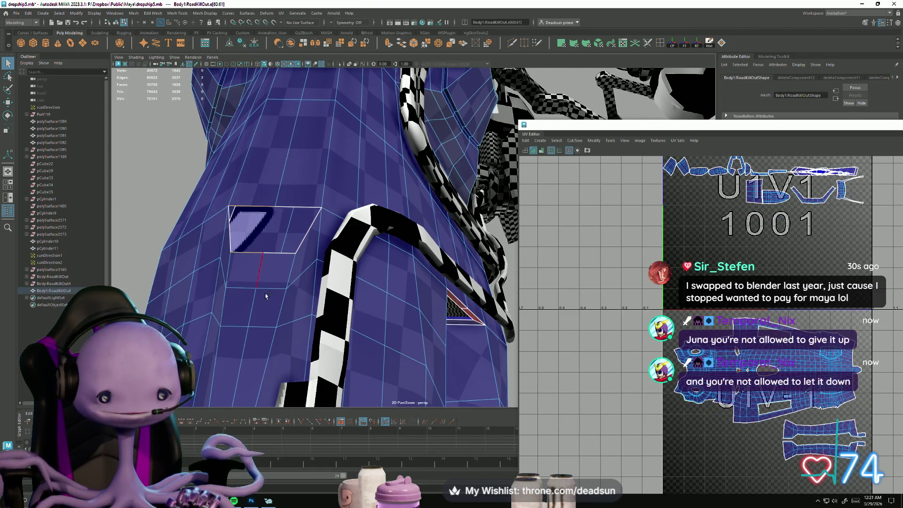
pyautogui.hotkey('alt', 'Tab')
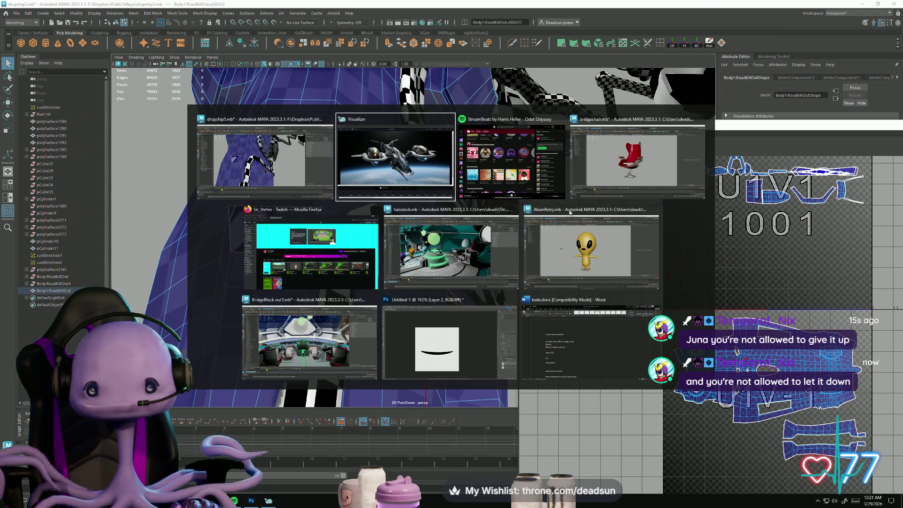
# Switch to Firefox, open Discord's art-share channel, and enlarge the pill bottle render.
pyautogui.click(315, 252)
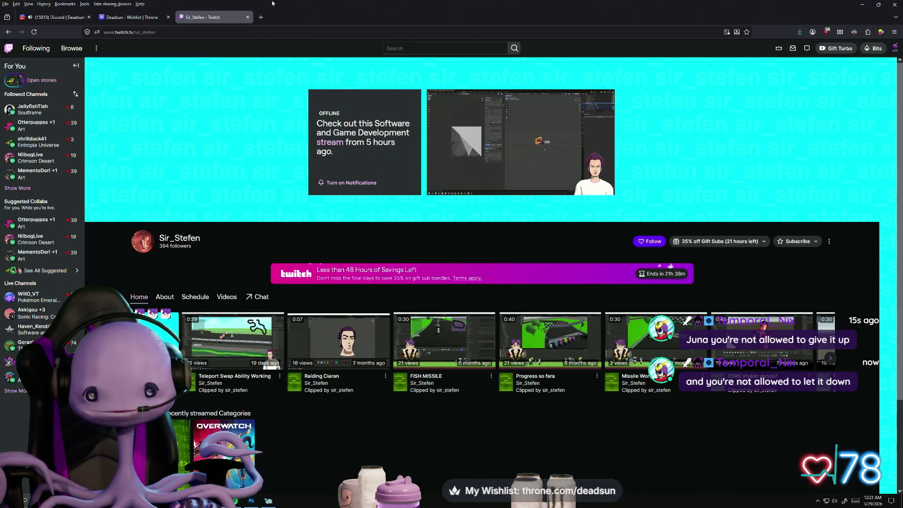
pyautogui.click(82, 18)
pyautogui.scroll(10, 71, 188)
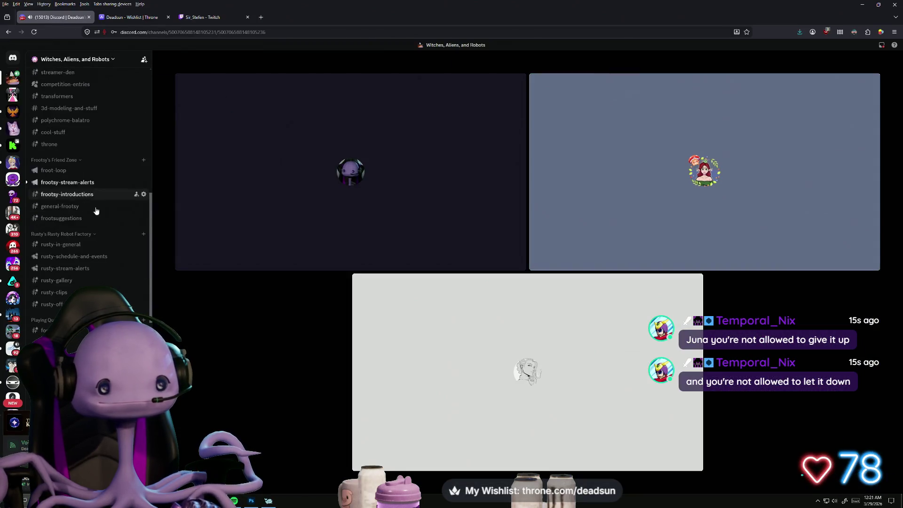
pyautogui.click(68, 178)
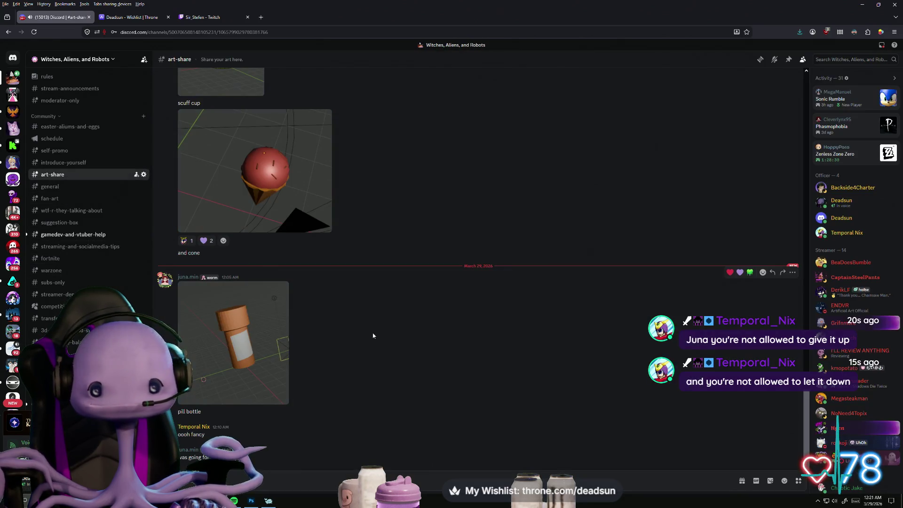
pyautogui.click(225, 327)
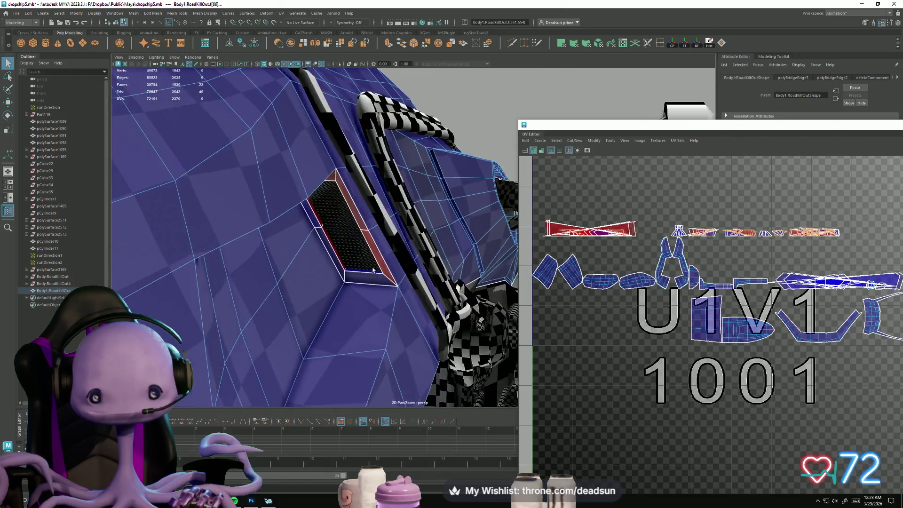
# Select the vent's bevel faces and inspect them from another angle and in the lower UV tile.
pyautogui.keyDown('shift'); pyautogui.click(367, 303); pyautogui.keyUp('shift')
pyautogui.keyDown('shift'); pyautogui.click(371, 263); pyautogui.keyUp('shift')
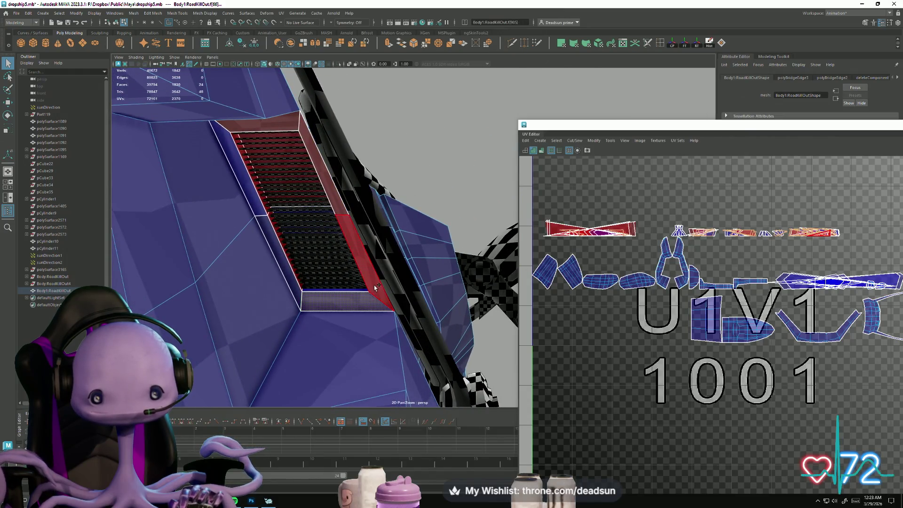
pyautogui.keyDown('shift'); pyautogui.click(325, 165); pyautogui.keyUp('shift')
pyautogui.keyDown('shift'); pyautogui.click(292, 127); pyautogui.keyUp('shift')
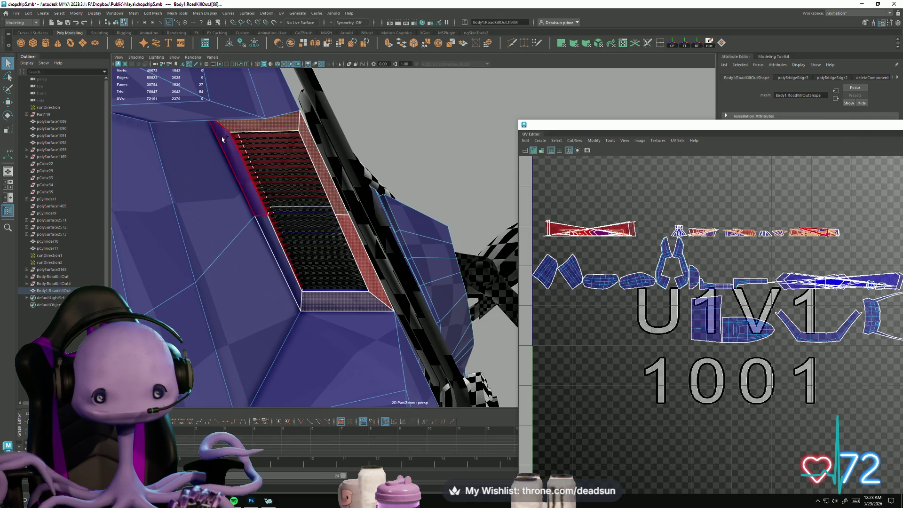
pyautogui.keyDown('shift'); pyautogui.click(266, 228); pyautogui.keyUp('shift')
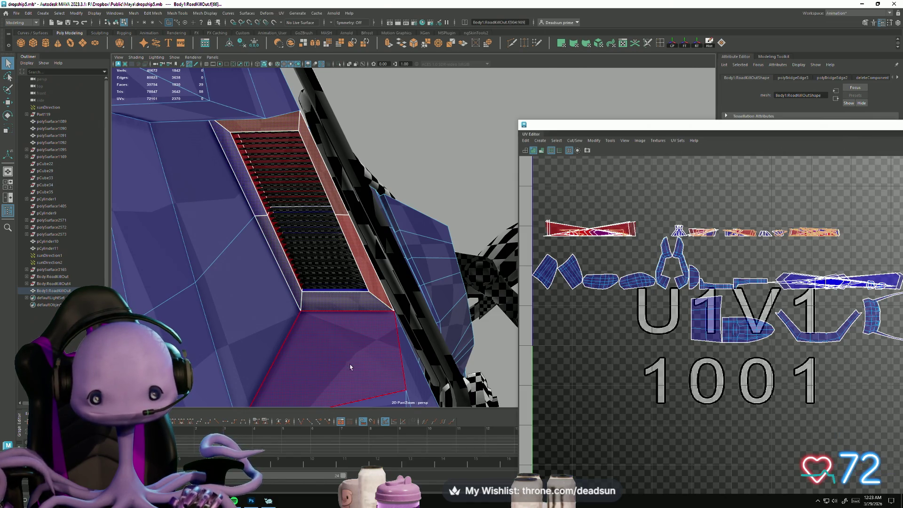
pyautogui.keyDown('alt'); pyautogui.moveTo(351, 368); pyautogui.dragTo(380, 168); pyautogui.keyUp('alt')
pyautogui.keyDown('alt'); pyautogui.moveTo(595, 334); pyautogui.dragTo(573, 216, button='middle'); pyautogui.keyUp('alt')
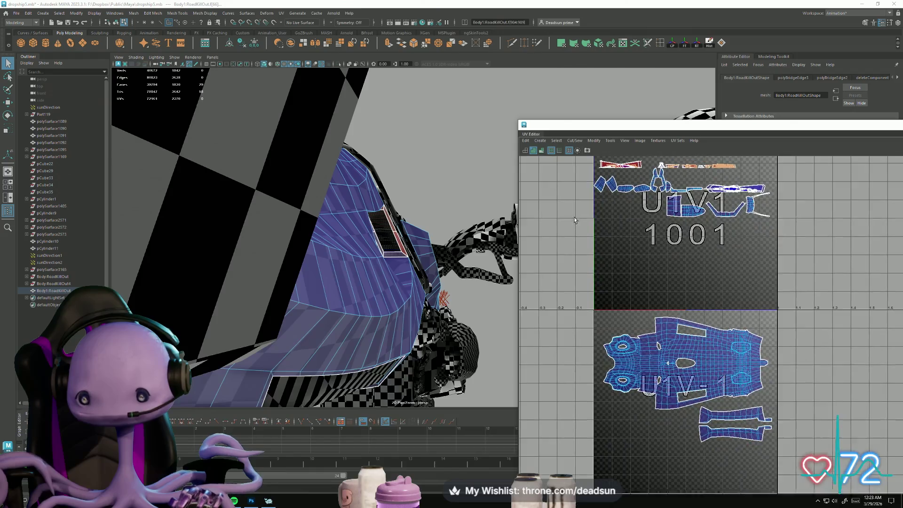
pyautogui.click(622, 356)
pyautogui.keyDown('alt'); pyautogui.moveTo(447, 167); pyautogui.dragTo(359, 302); pyautogui.keyUp('alt')
# Select the eight vent side-strip faces and delete them.
pyautogui.click(358, 302)
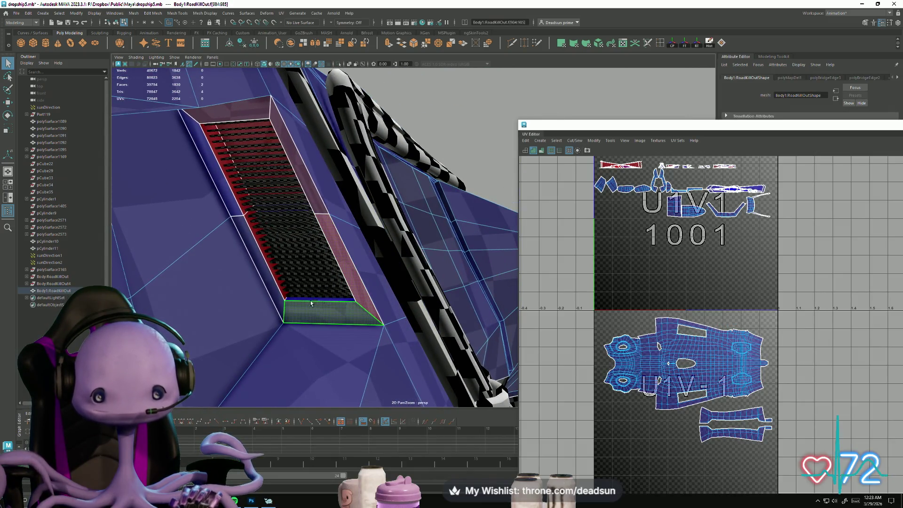
pyautogui.keyDown('shift'); pyautogui.click(276, 294); pyautogui.keyUp('shift')
pyautogui.keyDown('shift'); pyautogui.click(213, 164); pyautogui.keyUp('shift')
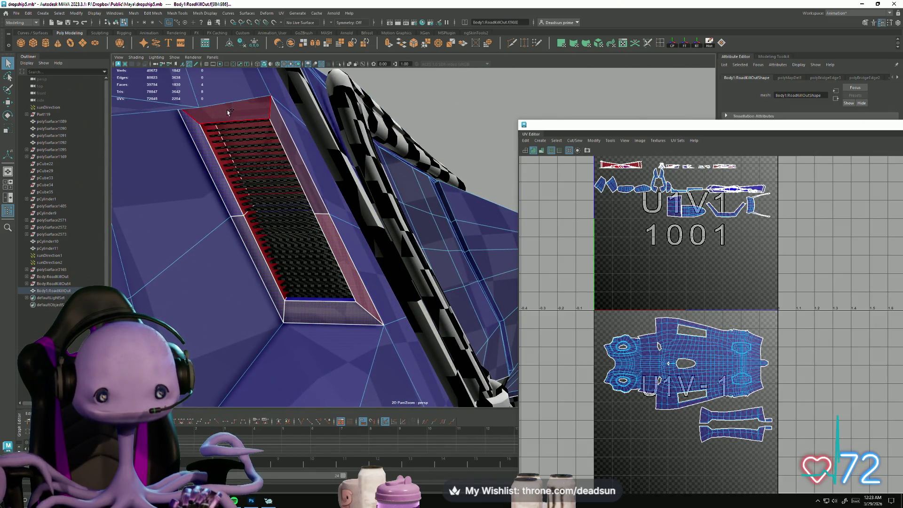
pyautogui.keyDown('shift'); pyautogui.click(228, 111); pyautogui.keyUp('shift')
pyautogui.keyDown('shift'); pyautogui.click(293, 155); pyautogui.keyUp('shift')
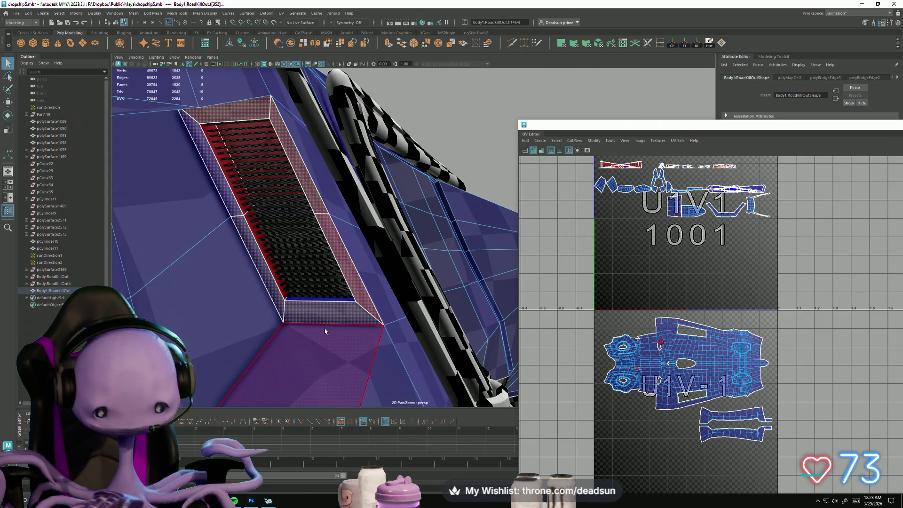
pyautogui.press('Delete')
# Delete the left strip and bottom faces, then two more faces on the strip.
pyautogui.click(198, 139)
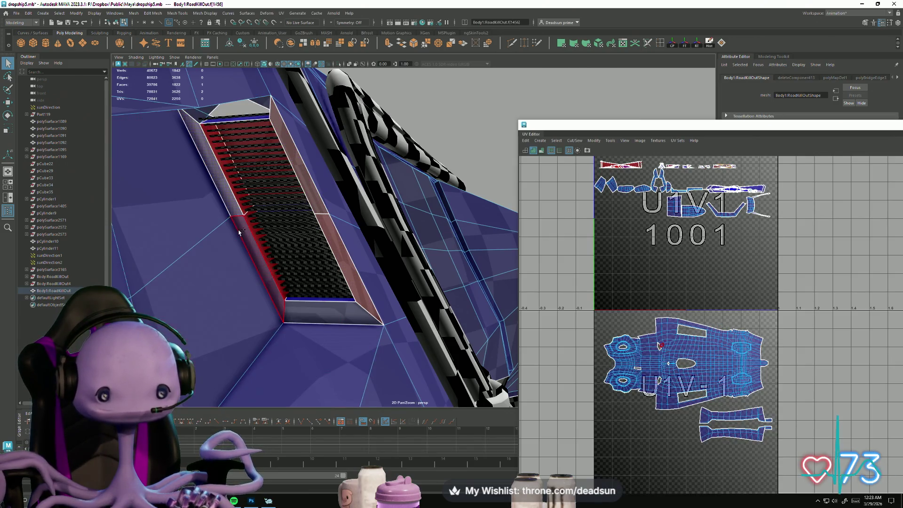
pyautogui.keyDown('shift'); pyautogui.click(261, 259); pyautogui.keyUp('shift')
pyautogui.keyDown('shift'); pyautogui.click(341, 302); pyautogui.keyUp('shift')
pyautogui.press('Delete')
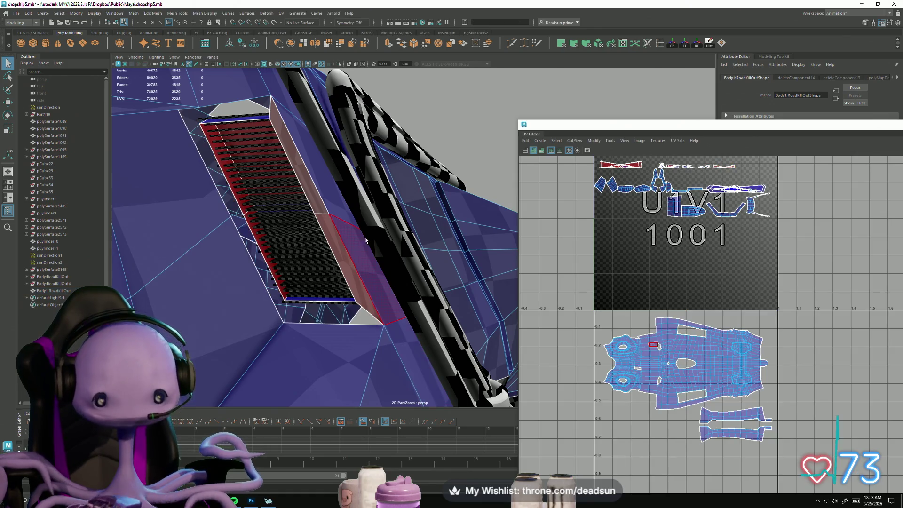
pyautogui.click(360, 284)
pyautogui.keyDown('shift'); pyautogui.click(318, 206); pyautogui.keyUp('shift')
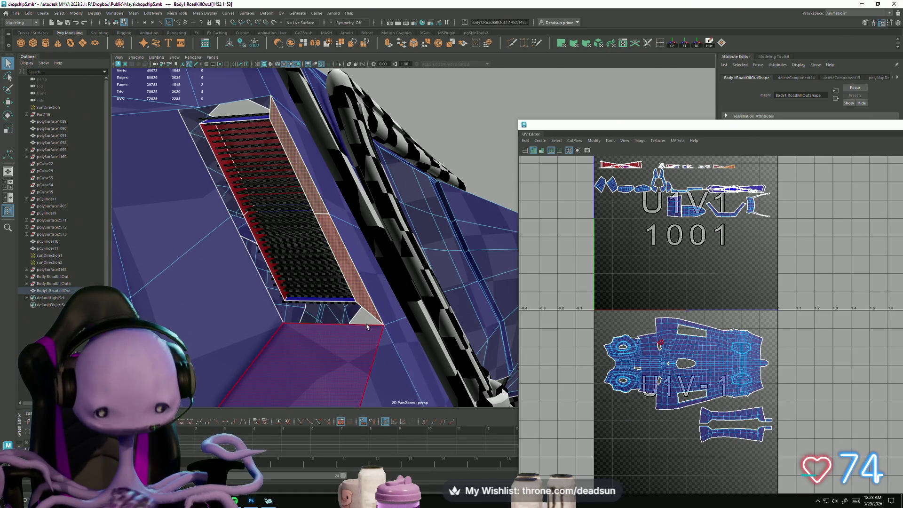
pyautogui.press('Delete')
# Delete a remaining strip face, then remove two stray faces beside the strip's face loop.
pyautogui.keyDown('alt'); pyautogui.moveTo(343, 298); pyautogui.dragTo(321, 207); pyautogui.keyUp('alt')
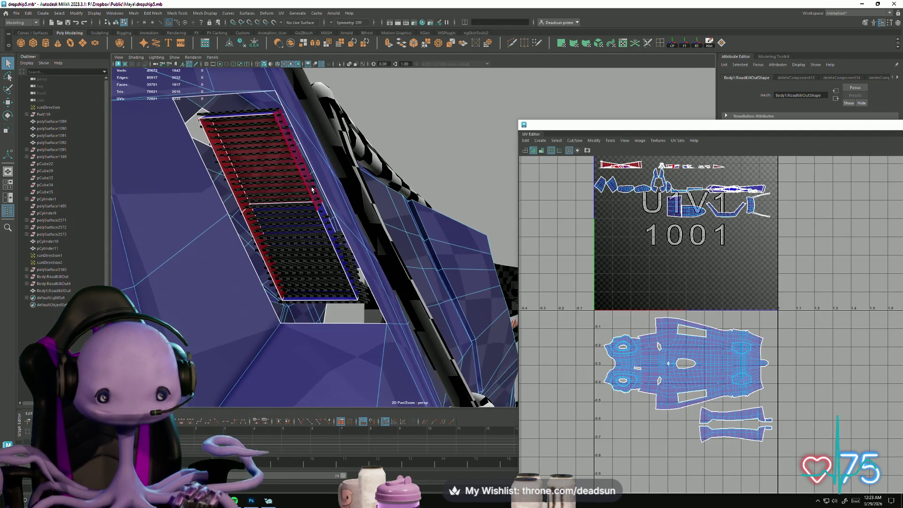
pyautogui.click(321, 208)
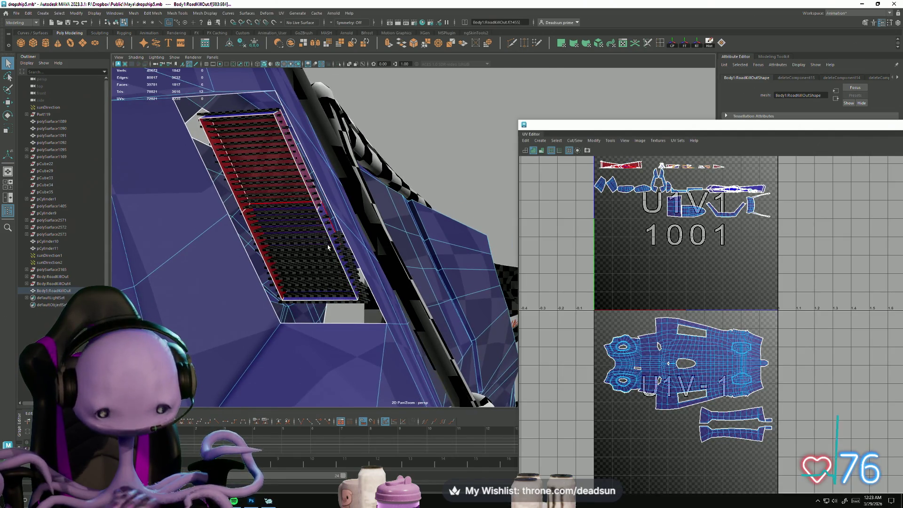
pyautogui.press('Delete')
pyautogui.click(333, 224)
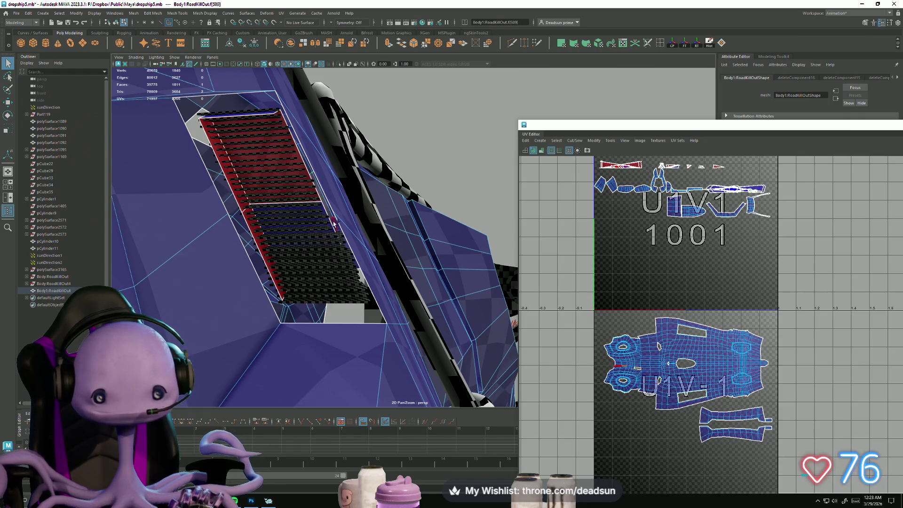
pyautogui.doubleClick(334, 224)
pyautogui.scroll(4, 212, 206)
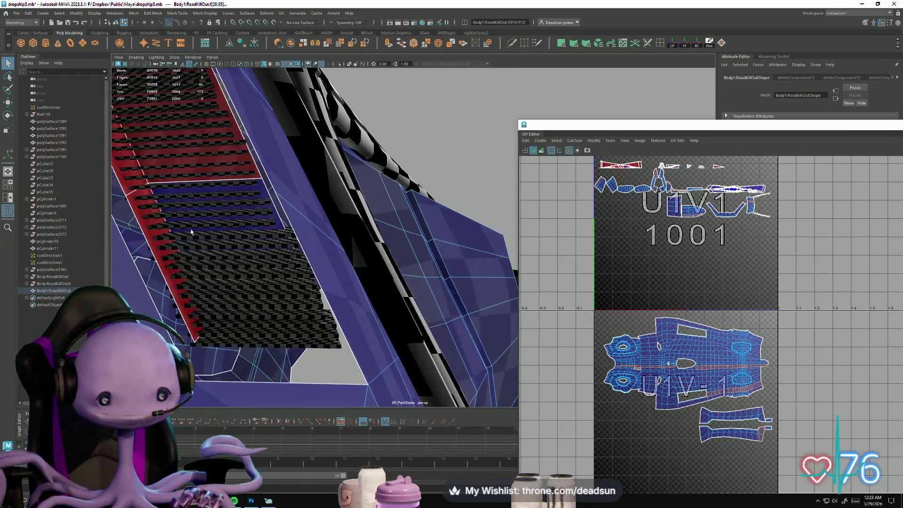
pyautogui.click(139, 205)
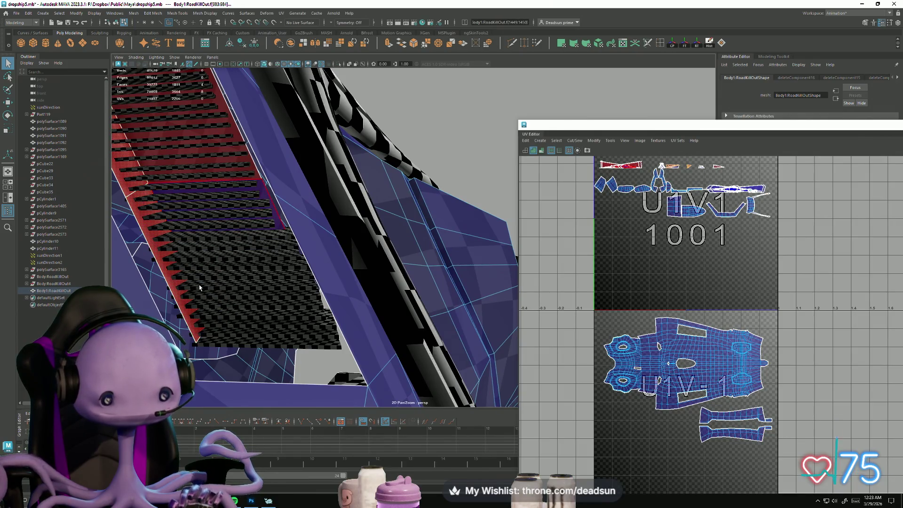
pyautogui.press('Delete')
# Delete a red and a blue face on the stepped strip, plus one more stray face.
pyautogui.moveTo(232, 291)
pyautogui.keyDown('alt'); pyautogui.mouseDown()
pyautogui.moveTo(395, 294)
pyautogui.moveTo(405, 282)
pyautogui.mouseUp(); pyautogui.keyUp('alt')
pyautogui.scroll(3, 404, 282)
pyautogui.keyDown('alt'); pyautogui.moveTo(414, 244); pyautogui.dragTo(425, 230); pyautogui.keyUp('alt')
pyautogui.click(424, 230)
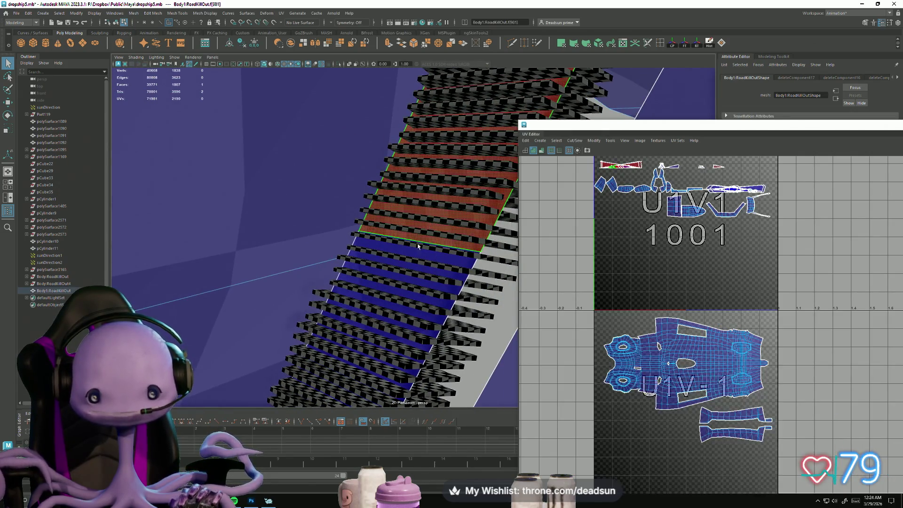
pyautogui.keyDown('shift'); pyautogui.click(401, 310); pyautogui.keyUp('shift')
pyautogui.press('Delete')
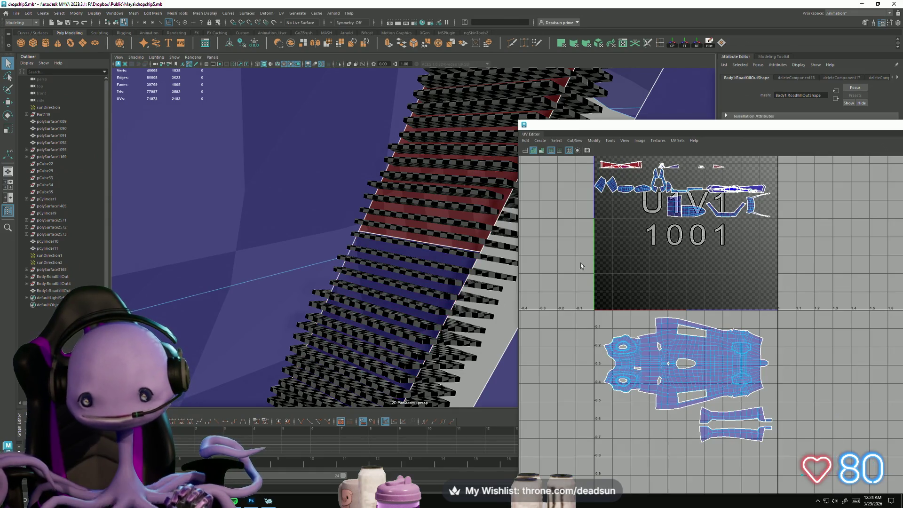
pyautogui.scroll(-1, 581, 265)
pyautogui.click(429, 289)
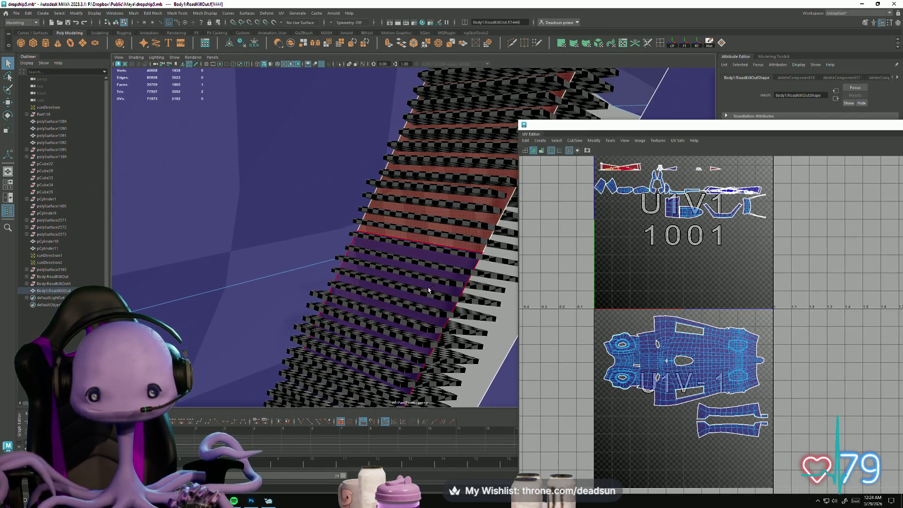
pyautogui.press('Delete')
pyautogui.moveTo(483, 335)
pyautogui.keyDown('alt'); pyautogui.mouseDown()
pyautogui.moveTo(248, 260)
pyautogui.moveTo(367, 188)
pyautogui.moveTo(303, 188)
pyautogui.moveTo(246, 267)
pyautogui.moveTo(291, 311)
pyautogui.moveTo(302, 316)
pyautogui.moveTo(249, 172)
pyautogui.mouseUp(); pyautogui.keyUp('alt')
# Delete the recess strip faces, its top face and the large inner face.
pyautogui.click(248, 172)
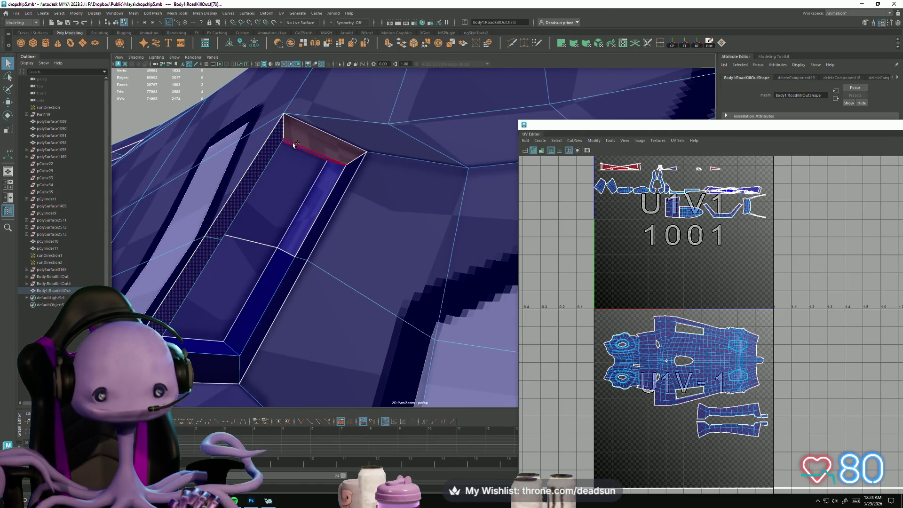
pyautogui.keyDown('shift'); pyautogui.click(307, 150); pyautogui.keyUp('shift')
pyautogui.keyDown('shift'); pyautogui.click(348, 175); pyautogui.keyUp('shift')
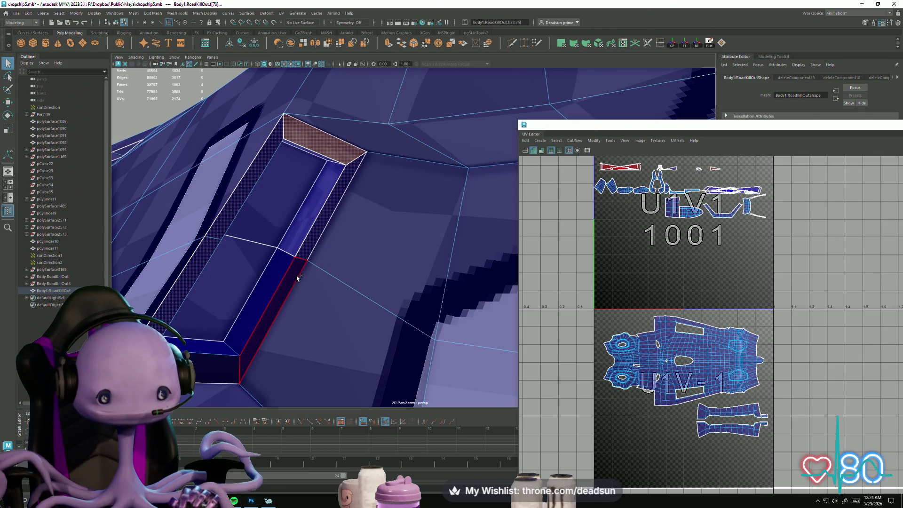
pyautogui.keyDown('shift'); pyautogui.click(297, 278); pyautogui.keyUp('shift')
pyautogui.keyDown('shift'); pyautogui.click(221, 369); pyautogui.keyUp('shift')
pyautogui.keyDown('shift'); pyautogui.click(233, 345); pyautogui.keyUp('shift')
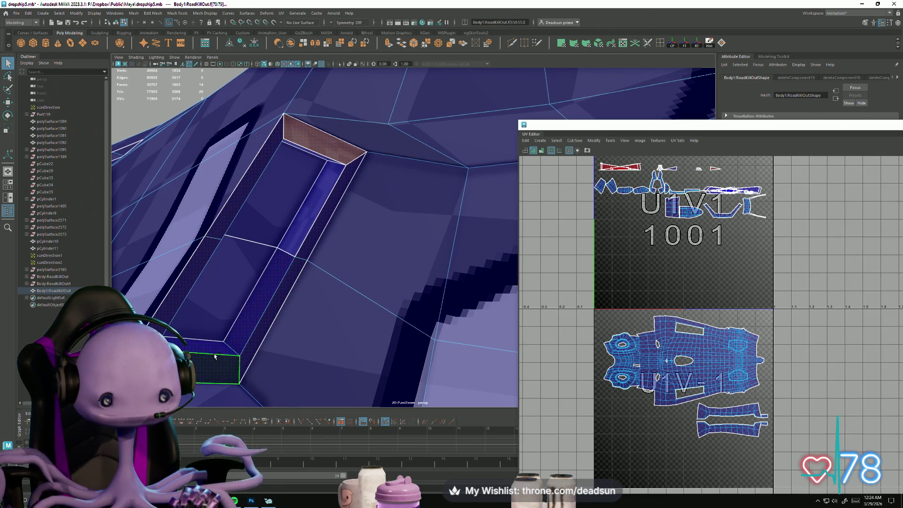
pyautogui.keyDown('shift'); pyautogui.click(288, 235); pyautogui.keyUp('shift')
pyautogui.keyDown('shift'); pyautogui.click(270, 237); pyautogui.keyUp('shift')
pyautogui.press('Delete')
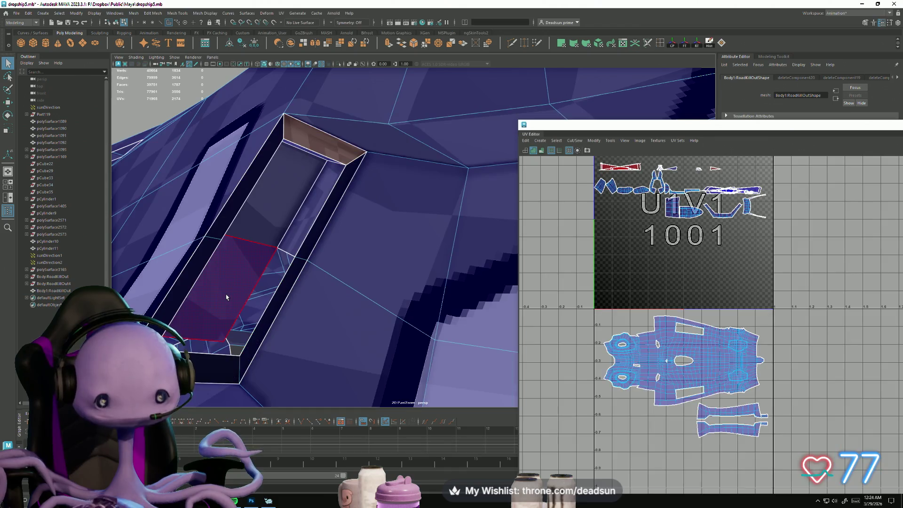
# Delete the remaining strip face and the large inner recess face.
pyautogui.click(293, 226)
pyautogui.press('Delete')
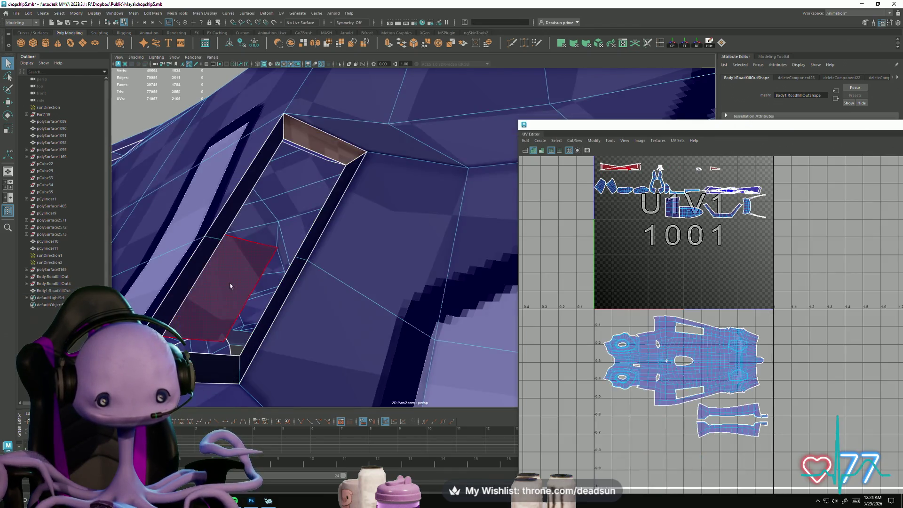
pyautogui.click(232, 282)
pyautogui.press('Delete')
# Delete the connected strip faces around the opening and the leftover stray edge.
pyautogui.doubleClick(219, 366)
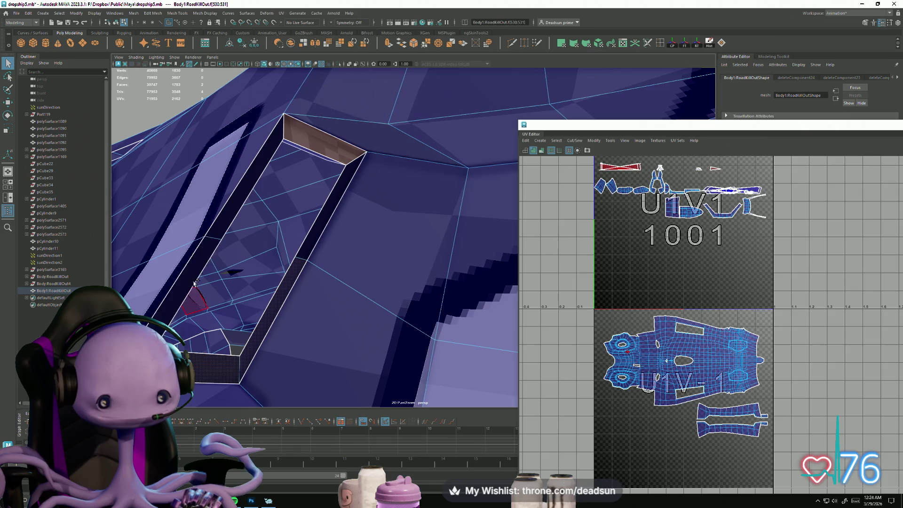
pyautogui.keyDown('shift'); pyautogui.click(216, 221); pyautogui.keyUp('shift')
pyautogui.keyDown('shift'); pyautogui.click(321, 156); pyautogui.keyUp('shift')
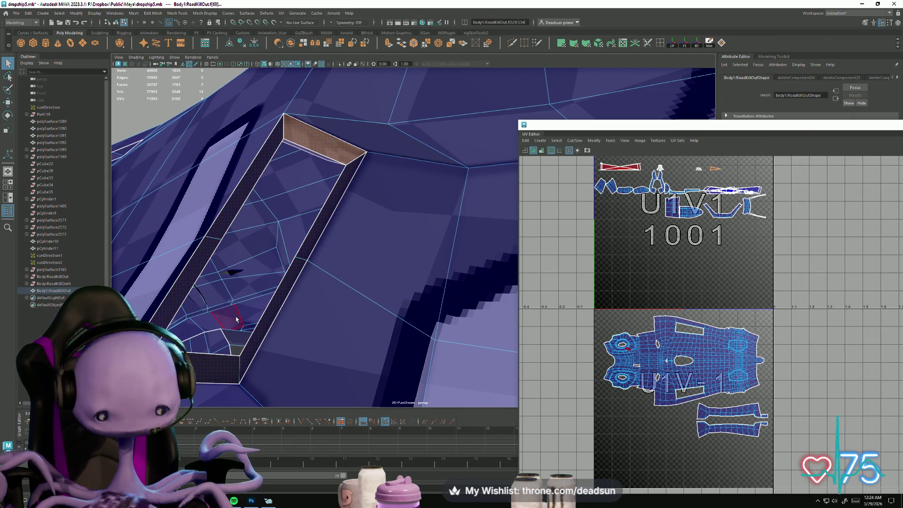
pyautogui.press('Delete')
pyautogui.click(305, 152)
pyautogui.press('Delete')
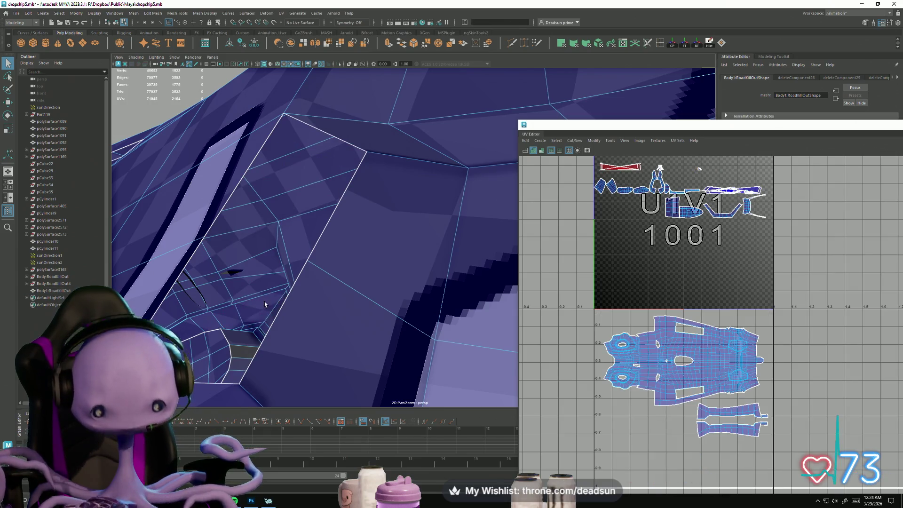
pyautogui.keyDown('alt'); pyautogui.moveTo(307, 306); pyautogui.dragTo(346, 310, button='middle'); pyautogui.keyUp('alt')
# Select the thin red face strip from the UV layout and delete it, leaving a hole.
pyautogui.keyDown('alt'); pyautogui.moveTo(372, 283); pyautogui.dragTo(337, 235); pyautogui.keyUp('alt')
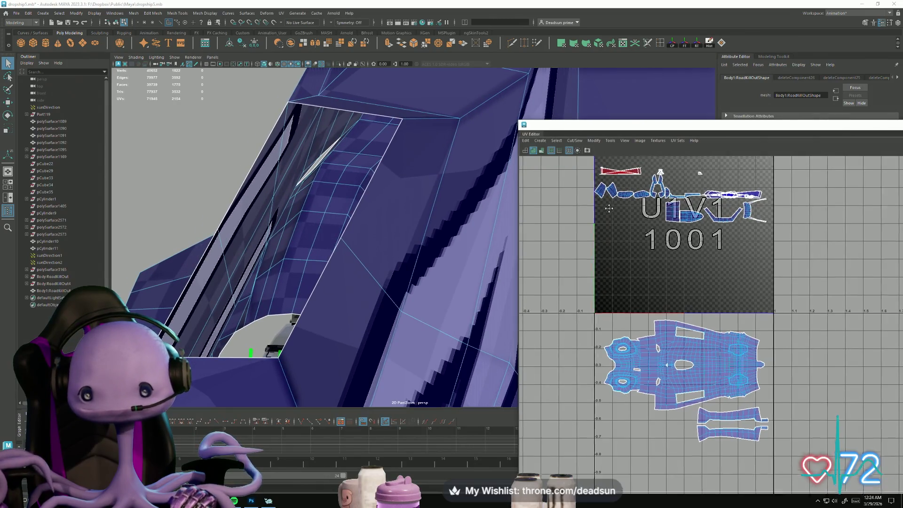
pyautogui.keyDown('alt'); pyautogui.moveTo(600, 176); pyautogui.dragTo(628, 245, button='middle'); pyautogui.keyUp('alt')
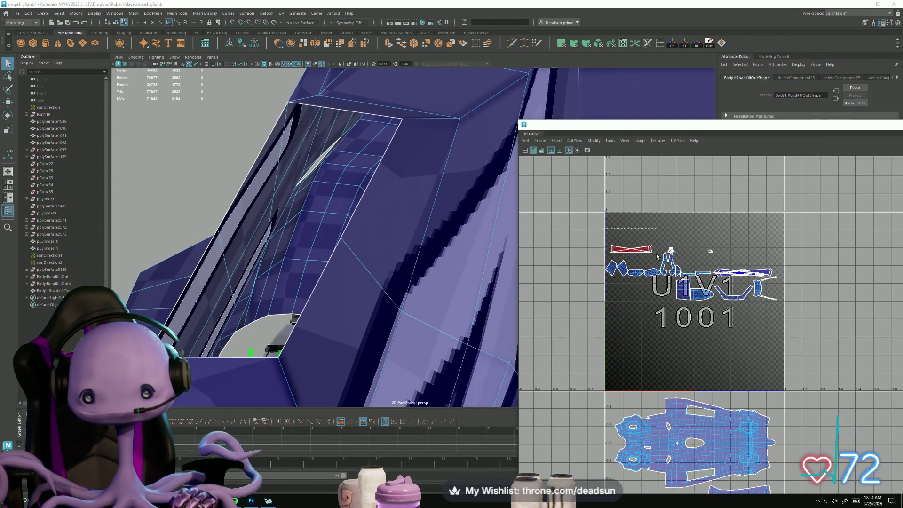
pyautogui.moveTo(657, 256); pyautogui.dragTo(657, 254)
pyautogui.moveTo(377, 235)
pyautogui.keyDown('alt'); pyautogui.mouseDown()
pyautogui.moveTo(203, 252)
pyautogui.moveTo(263, 193)
pyautogui.mouseUp(); pyautogui.keyUp('alt')
pyautogui.scroll(5, 263, 193)
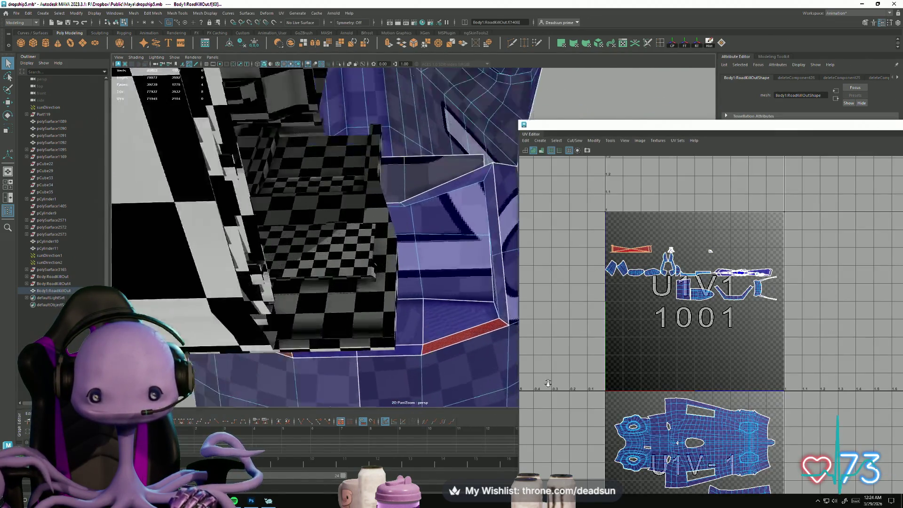
pyautogui.moveTo(416, 334)
pyautogui.keyDown('alt'); pyautogui.mouseDown()
pyautogui.moveTo(421, 400)
pyautogui.moveTo(386, 367)
pyautogui.moveTo(397, 348)
pyautogui.moveTo(450, 338)
pyautogui.mouseUp(); pyautogui.keyUp('alt')
pyautogui.press('Delete')
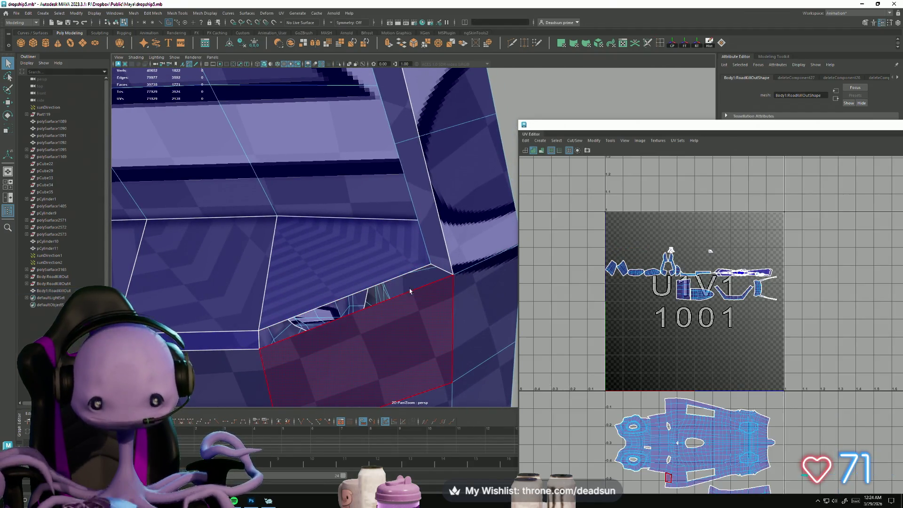
# Select the hole's border edge loop in edge mode.
pyautogui.press('F10')
pyautogui.doubleClick(376, 287)
pyautogui.moveTo(367, 288)
pyautogui.keyDown('alt'); pyautogui.mouseDown()
pyautogui.moveTo(407, 298)
pyautogui.moveTo(292, 308)
pyautogui.moveTo(313, 304)
pyautogui.mouseUp(); pyautogui.keyUp('alt')
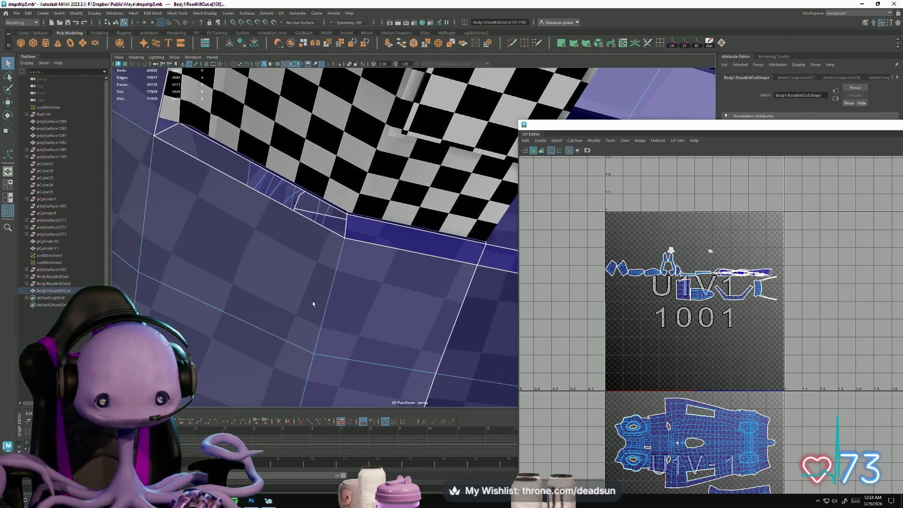
# Fill the two open holes in the hull with Mesh > Fill Hole.
pyautogui.click(138, 14)
pyautogui.moveTo(157, 14)
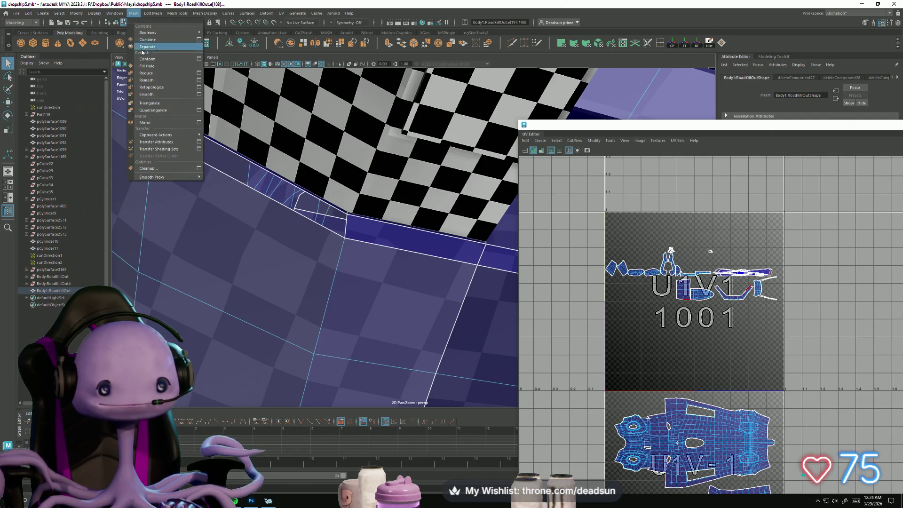
pyautogui.click(144, 67)
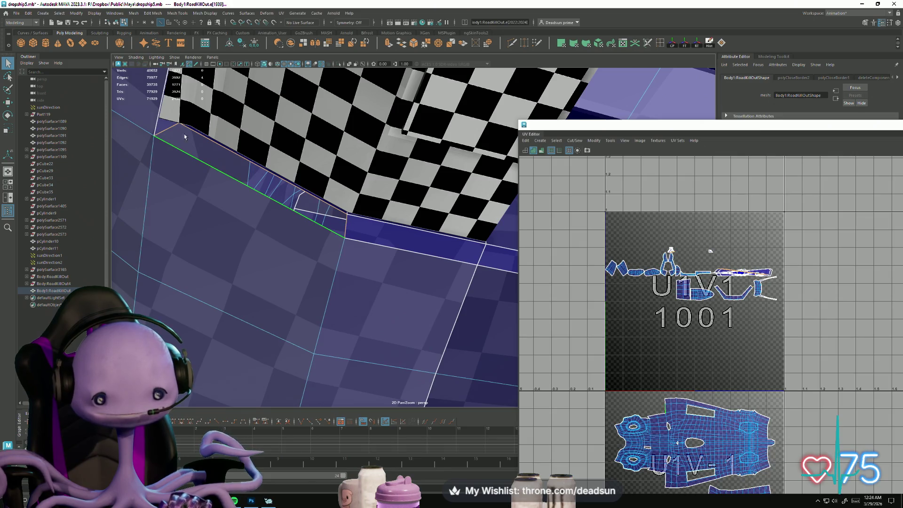
pyautogui.click(152, 13)
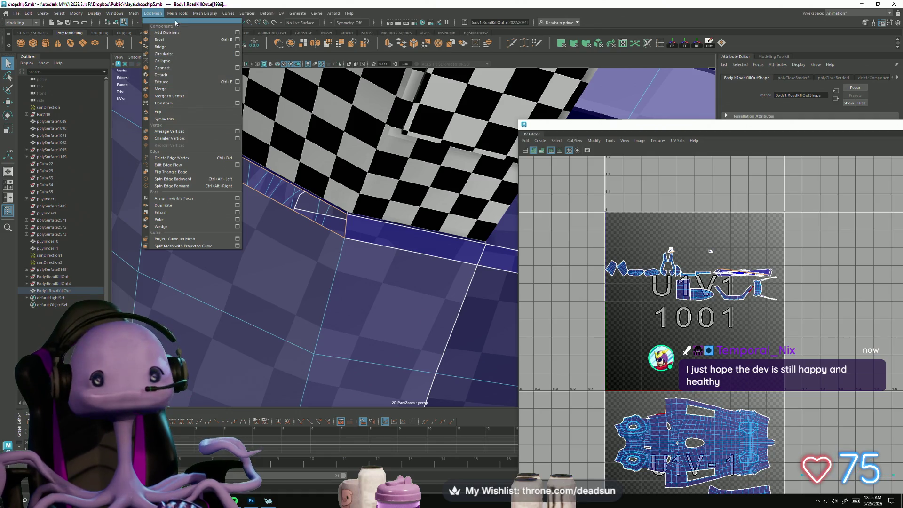
pyautogui.moveTo(134, 12)
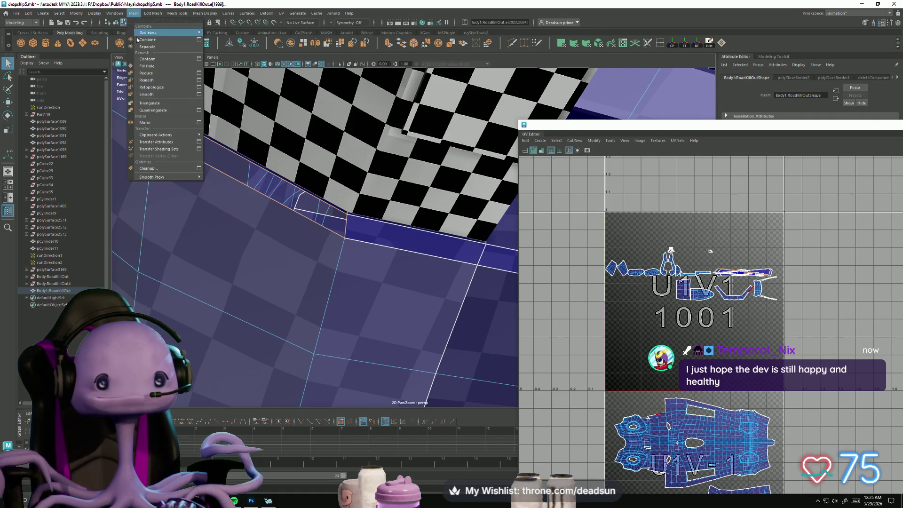
pyautogui.click(158, 67)
# Bridge the gap along the recess from its selected edge with Edit Mesh > Bridge.
pyautogui.moveTo(323, 223)
pyautogui.keyDown('alt'); pyautogui.mouseDown()
pyautogui.moveTo(273, 224)
pyautogui.moveTo(280, 236)
pyautogui.mouseUp(); pyautogui.keyUp('alt')
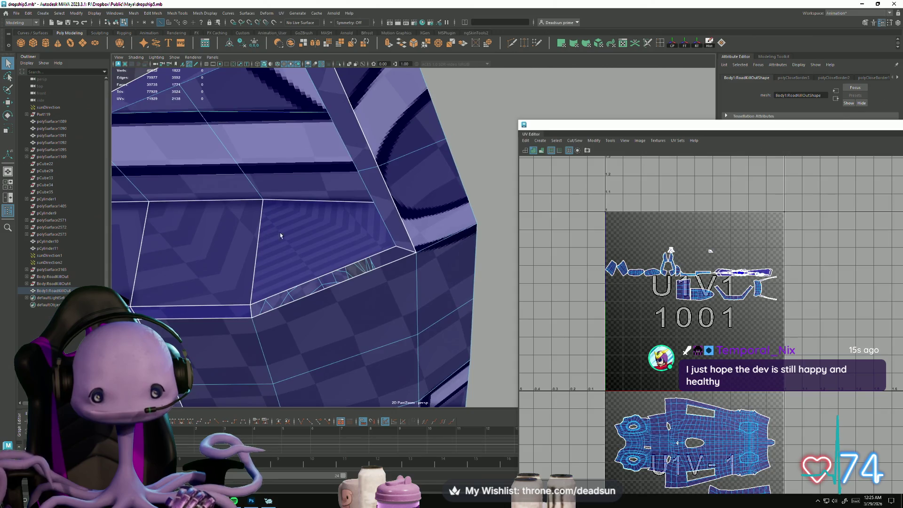
pyautogui.click(329, 270)
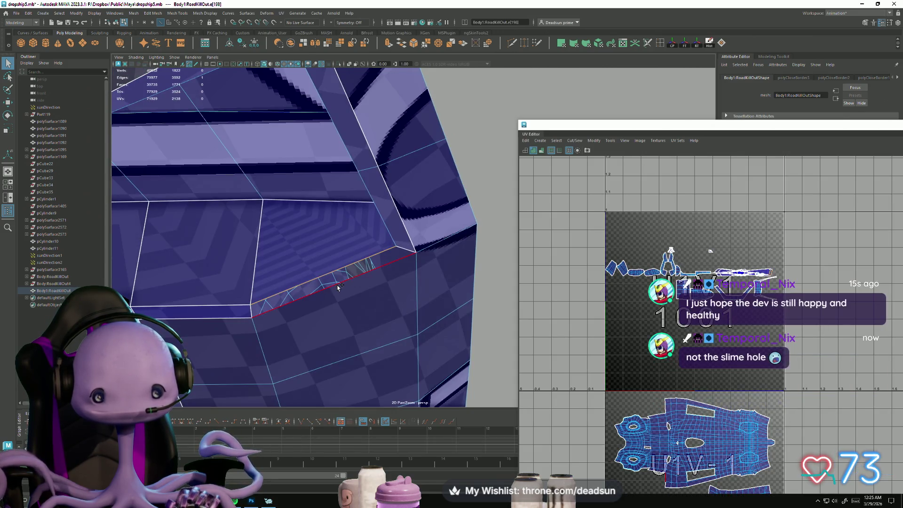
pyautogui.click(133, 14)
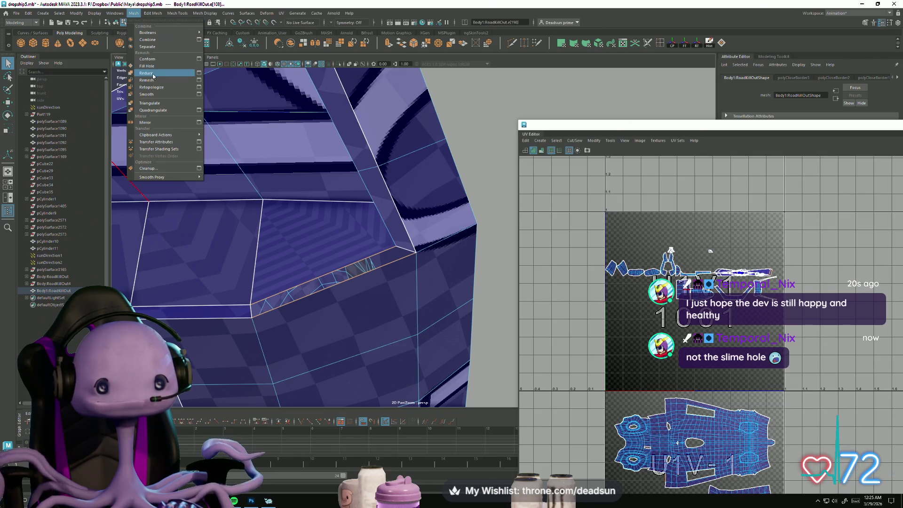
pyautogui.moveTo(153, 13)
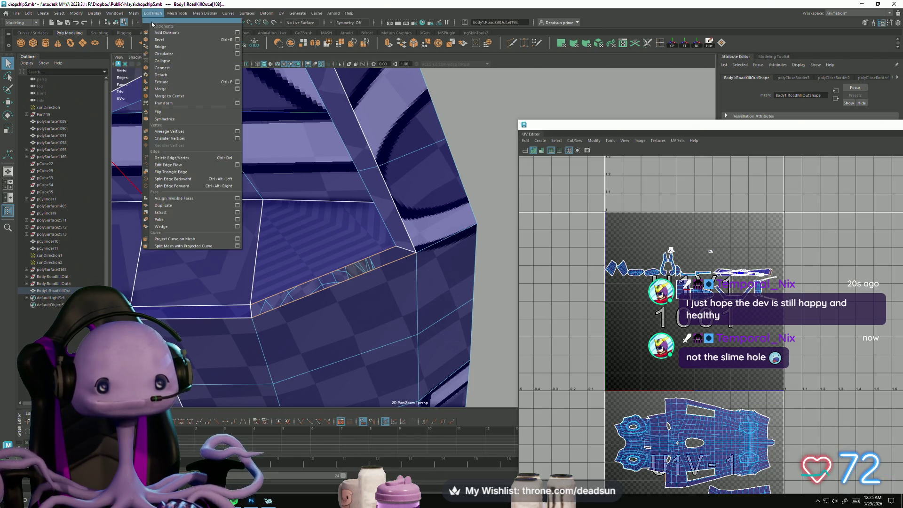
pyautogui.click(165, 48)
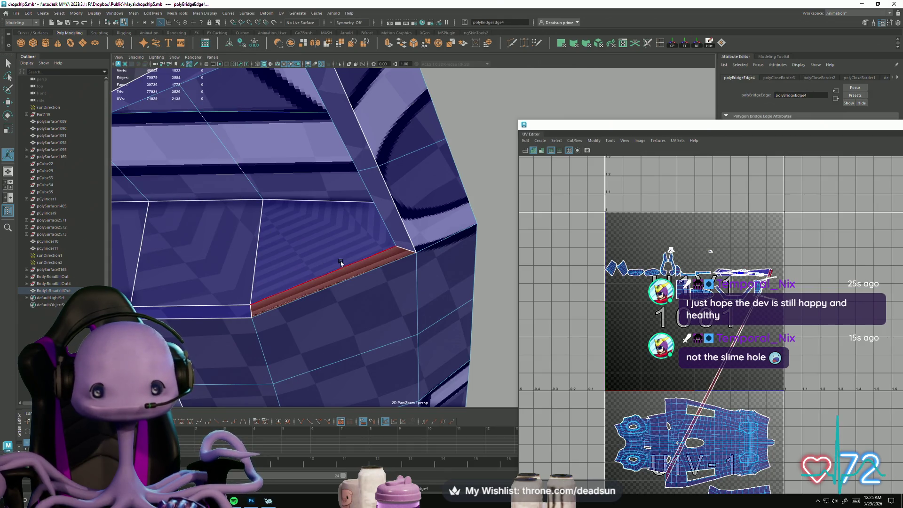
pyautogui.keyDown('alt'); pyautogui.moveTo(620, 351); pyautogui.dragTo(632, 271, button='middle'); pyautogui.keyUp('alt')
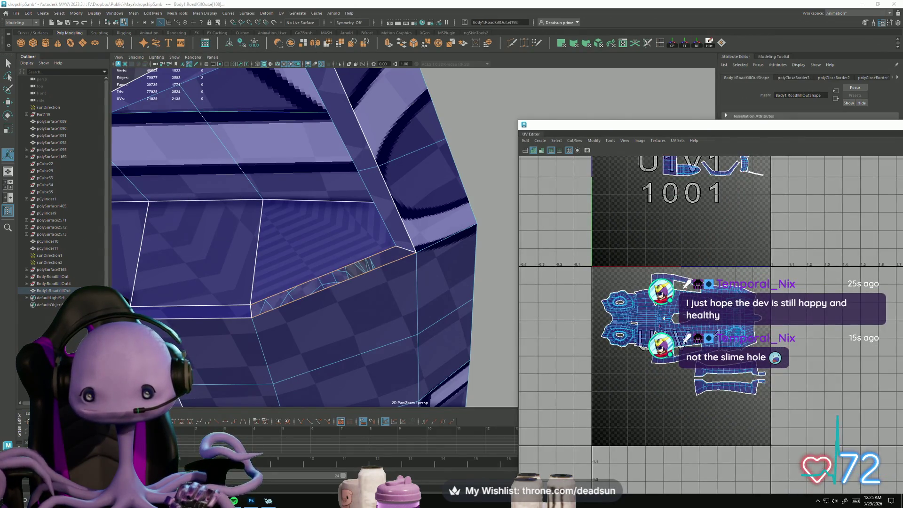
# Switch to face mode and select the long stretched hull UV shell and its UVs in the UV Editor.
pyautogui.moveTo(727, 431)
pyautogui.keyDown('alt'); pyautogui.mouseDown(button='right')
pyautogui.moveTo(776, 437)
pyautogui.moveTo(882, 402)
pyautogui.mouseUp(button='right'); pyautogui.keyUp('alt')
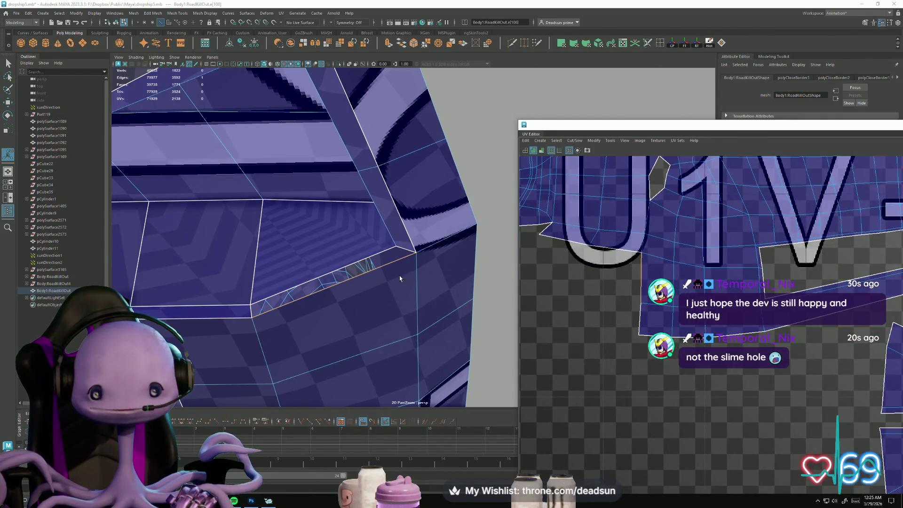
pyautogui.moveTo(427, 289)
pyautogui.keyDown('alt'); pyautogui.mouseDown()
pyautogui.moveTo(441, 301)
pyautogui.moveTo(391, 296)
pyautogui.moveTo(333, 263)
pyautogui.mouseUp(); pyautogui.keyUp('alt')
pyautogui.rightClick(333, 242)
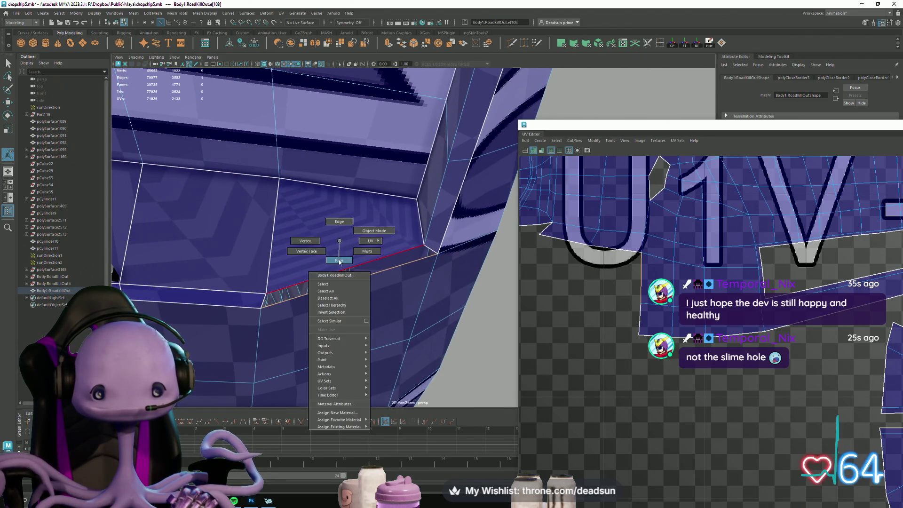
pyautogui.click(331, 239)
pyautogui.scroll(-10, 667, 325)
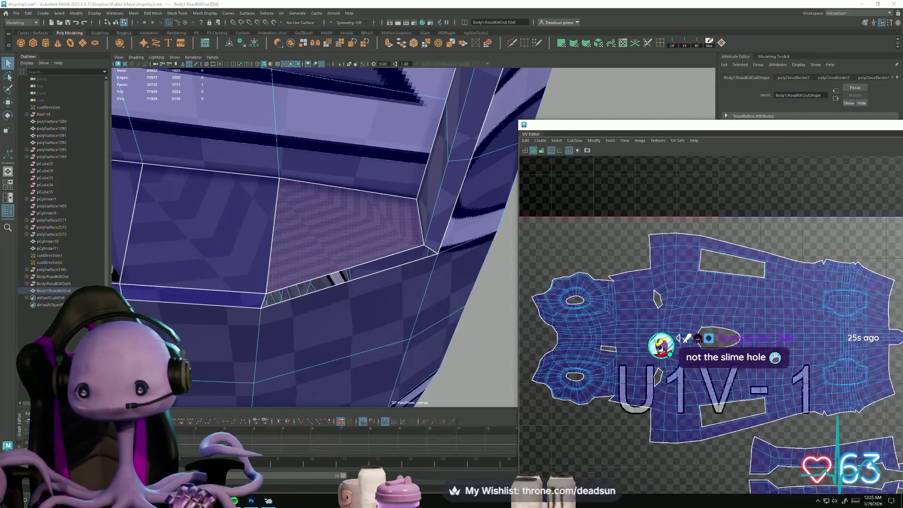
pyautogui.scroll(10, 686, 306)
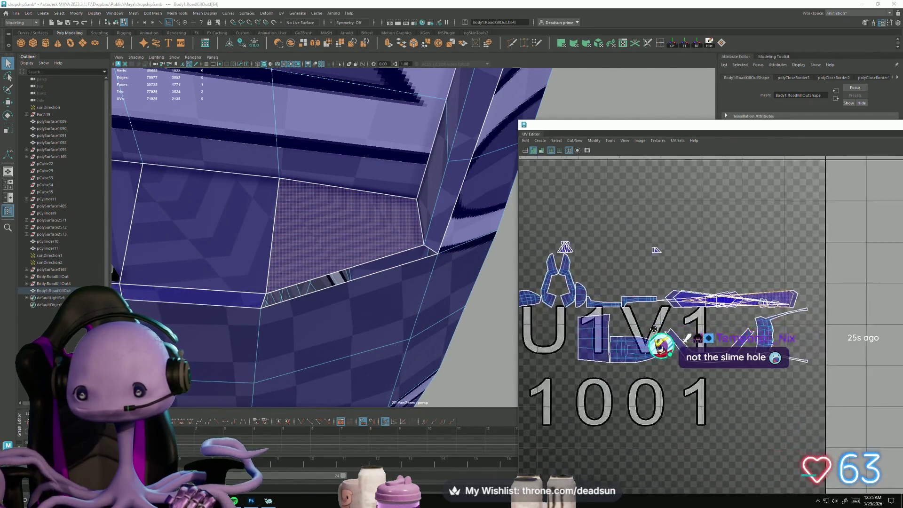
pyautogui.scroll(3, 776, 374)
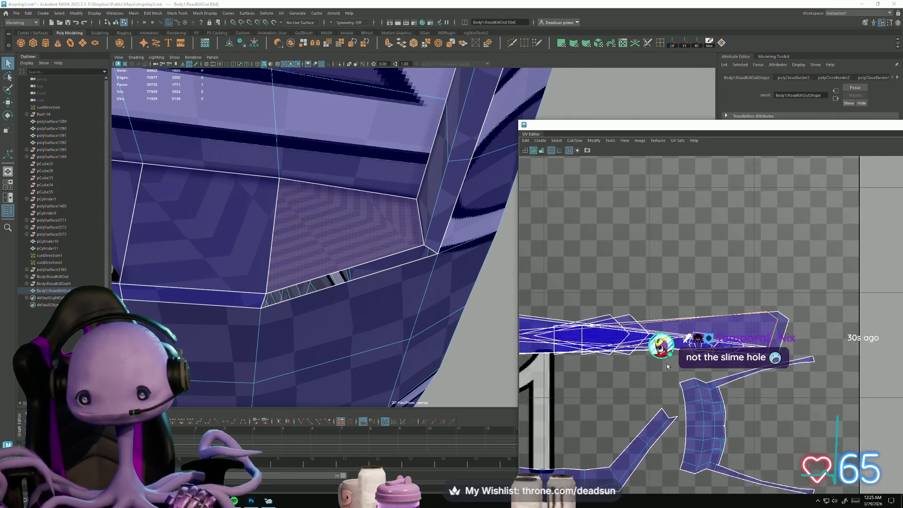
pyautogui.keyDown('alt'); pyautogui.moveTo(633, 358); pyautogui.dragTo(765, 292, button='middle'); pyautogui.keyUp('alt')
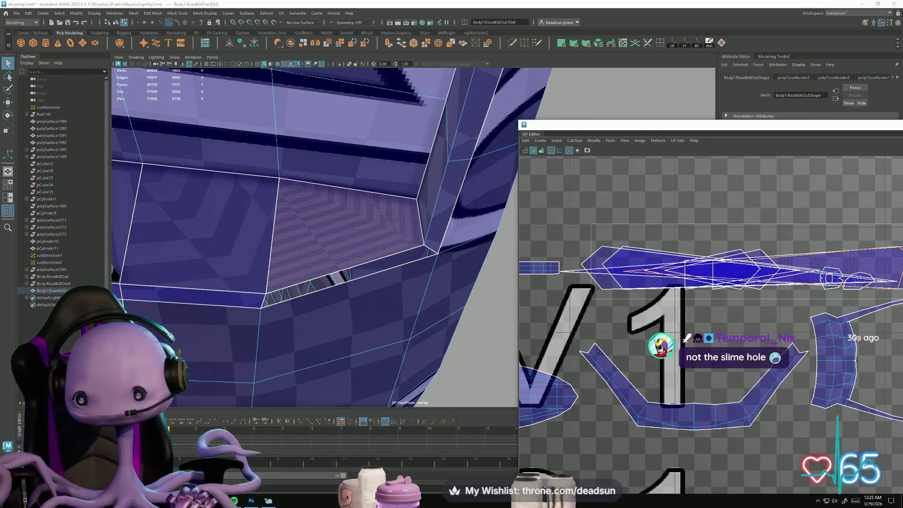
pyautogui.click(823, 278)
pyautogui.keyDown('alt'); pyautogui.moveTo(823, 277); pyautogui.dragTo(651, 278, button='middle'); pyautogui.keyUp('alt')
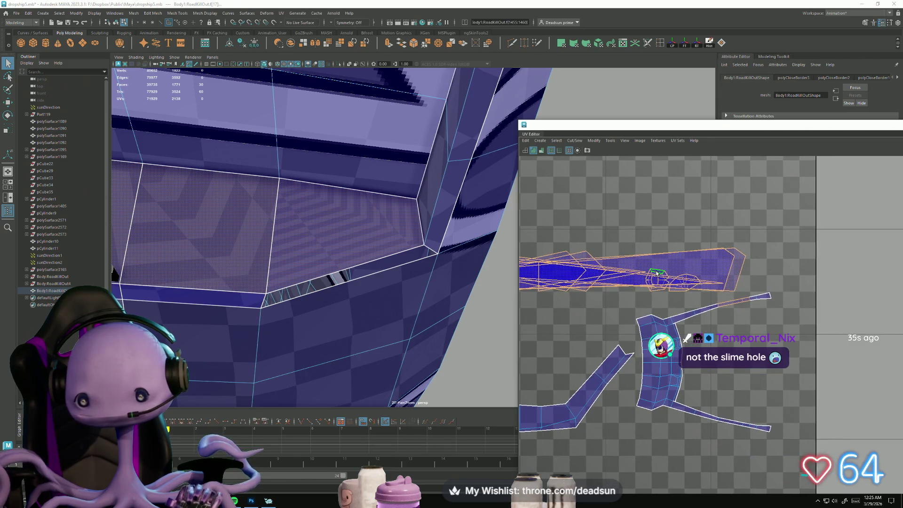
pyautogui.scroll(-2, 688, 351)
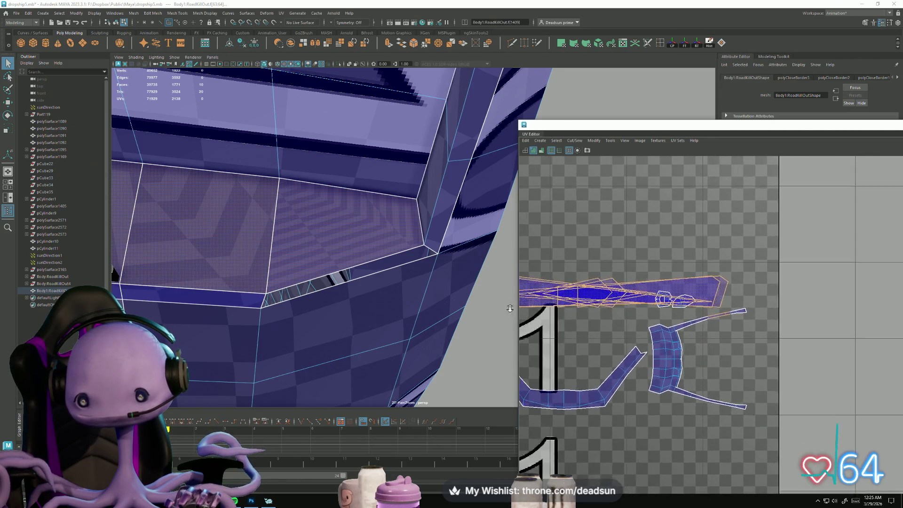
pyautogui.moveTo(759, 343); pyautogui.dragTo(760, 341)
pyautogui.scroll(-4, 718, 359)
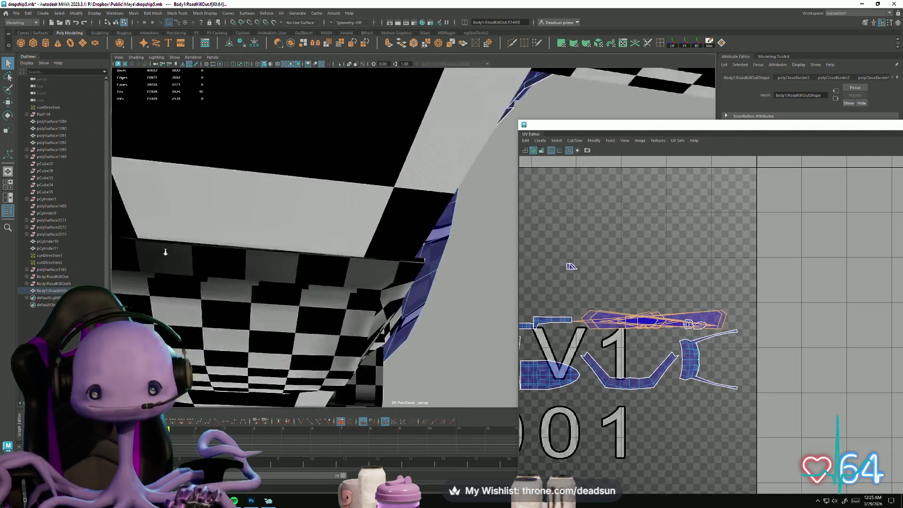
pyautogui.moveTo(403, 312)
pyautogui.keyDown('alt'); pyautogui.mouseDown()
pyautogui.moveTo(283, 259)
pyautogui.moveTo(331, 275)
pyautogui.moveTo(379, 272)
pyautogui.moveTo(367, 273)
pyautogui.mouseUp(); pyautogui.keyUp('alt')
pyautogui.moveTo(366, 273)
pyautogui.keyDown('alt'); pyautogui.mouseDown(button='right')
pyautogui.moveTo(340, 277)
pyautogui.moveTo(407, 312)
pyautogui.mouseUp(button='right'); pyautogui.keyUp('alt')
pyautogui.keyDown('alt'); pyautogui.moveTo(407, 312); pyautogui.dragTo(357, 325); pyautogui.keyUp('alt')
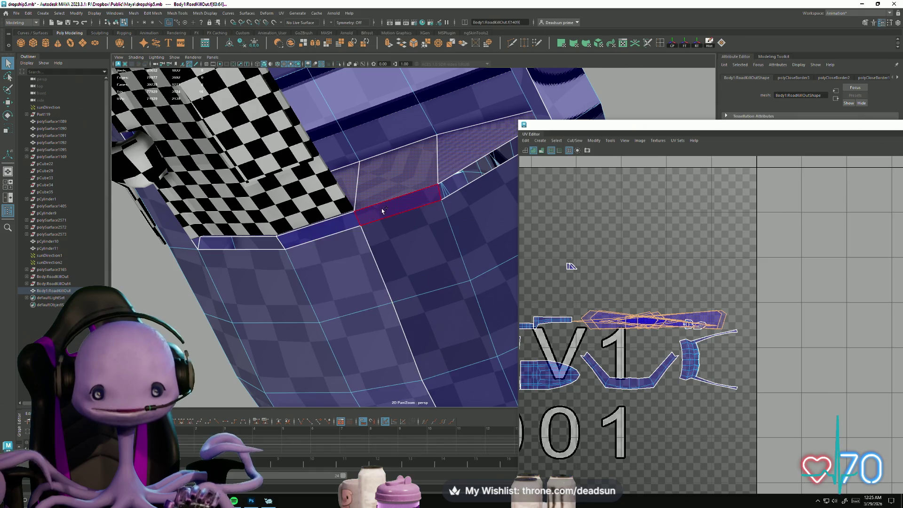
pyautogui.scroll(-2, 580, 361)
pyautogui.moveTo(580, 360)
pyautogui.keyDown('alt'); pyautogui.mouseDown(button='middle')
pyautogui.moveTo(711, 280)
pyautogui.moveTo(691, 268)
pyautogui.moveTo(648, 374)
pyautogui.mouseUp(button='middle'); pyautogui.keyUp('alt')
pyautogui.scroll(5, 646, 324)
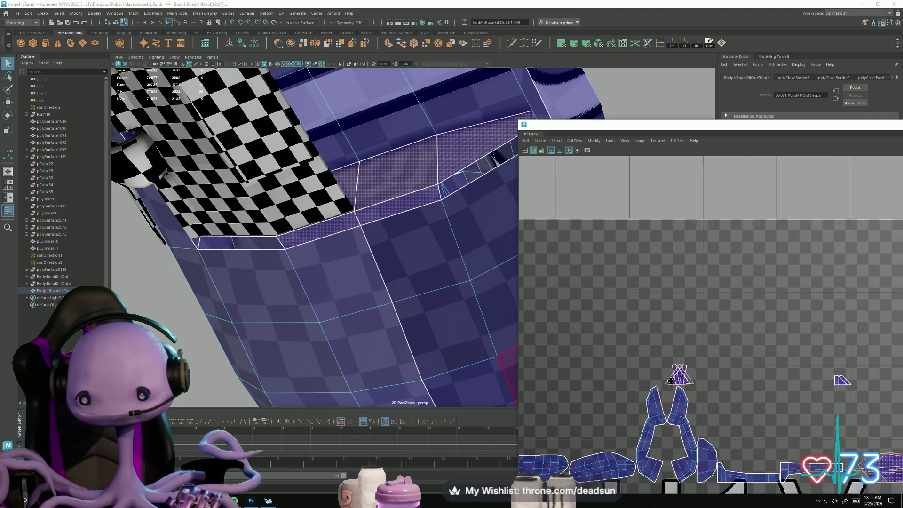
pyautogui.click(625, 304)
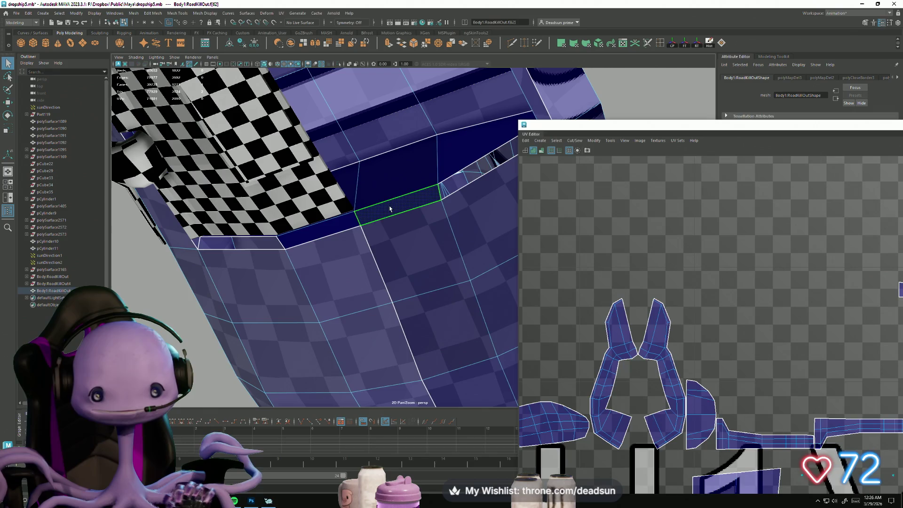
pyautogui.moveTo(441, 177)
pyautogui.keyDown('alt'); pyautogui.mouseDown()
pyautogui.moveTo(423, 196)
pyautogui.moveTo(277, 244)
pyautogui.mouseUp(); pyautogui.keyUp('alt')
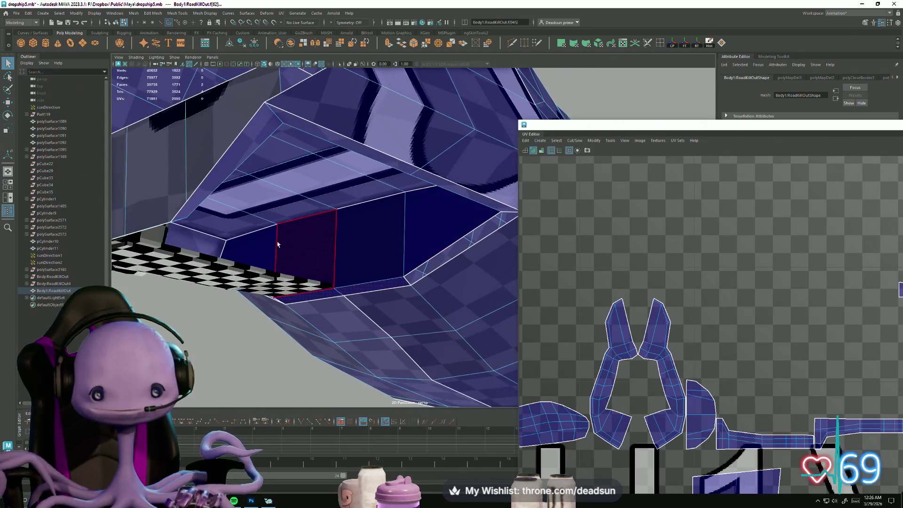
pyautogui.keyDown('alt'); pyautogui.moveTo(419, 223); pyautogui.dragTo(100, 215); pyautogui.keyUp('alt')
pyautogui.press('f')
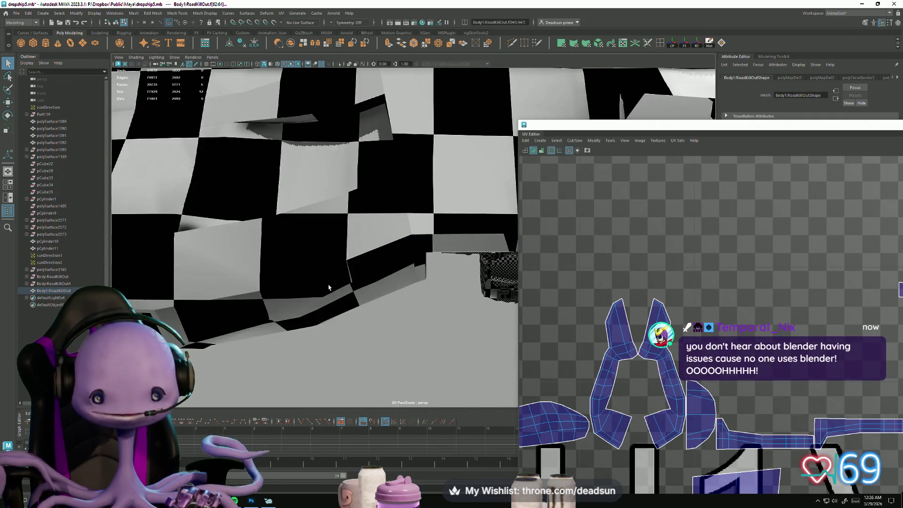
pyautogui.scroll(5, 627, 303)
pyautogui.scroll(-3, 628, 304)
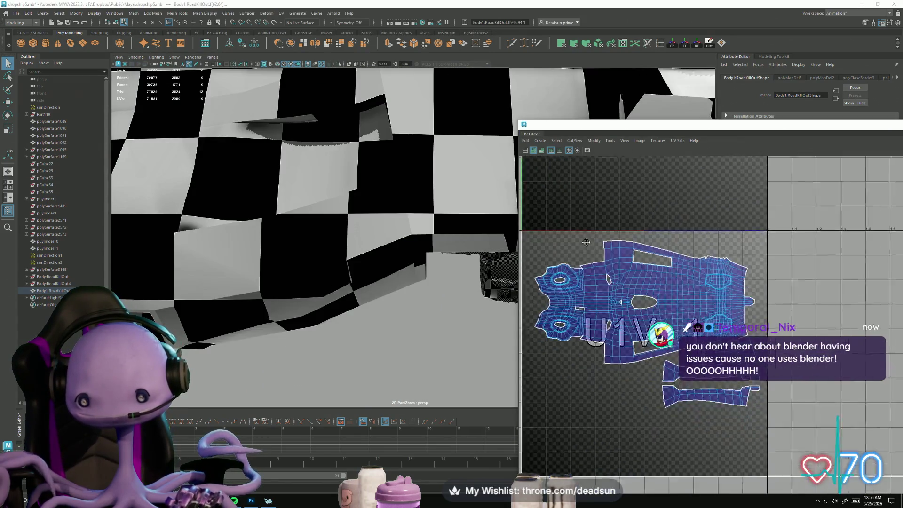
pyautogui.scroll(1, 563, 248)
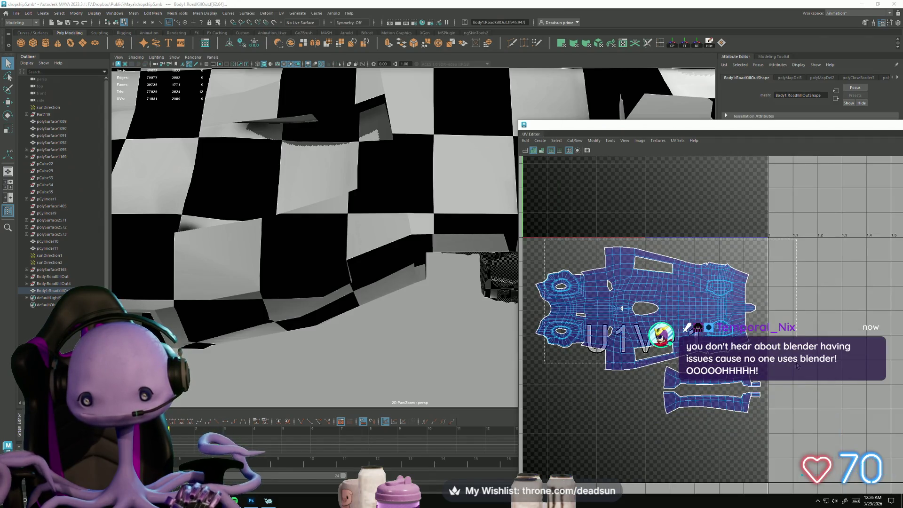
pyautogui.scroll(3, 649, 349)
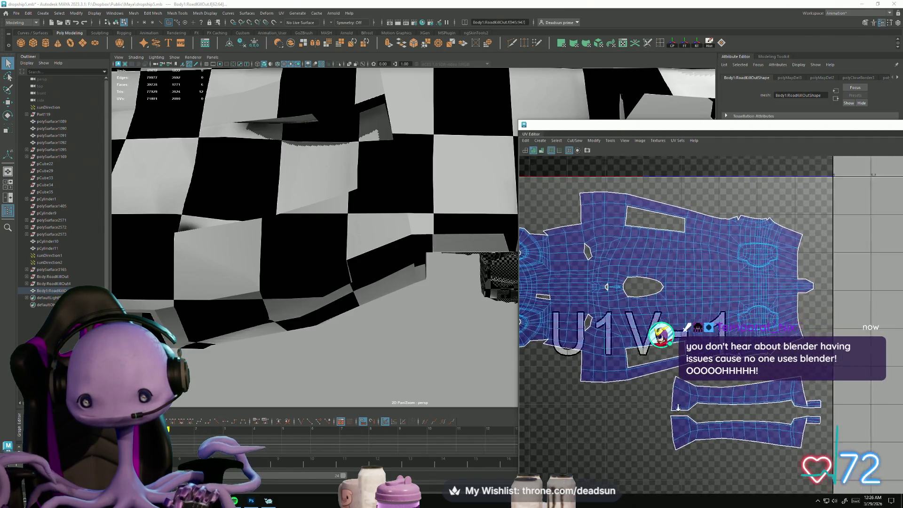
pyautogui.scroll(2, 707, 428)
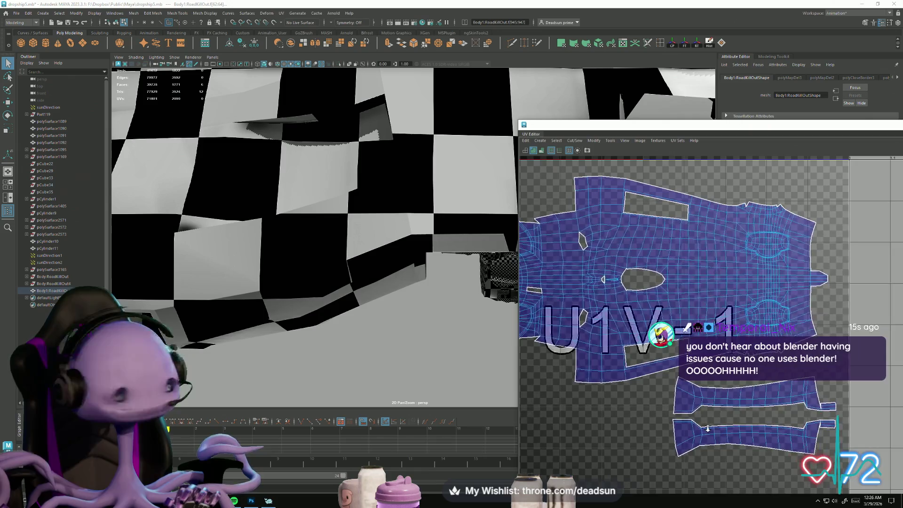
pyautogui.click(656, 386)
pyautogui.scroll(-1, 596, 232)
pyautogui.scroll(-3, 596, 233)
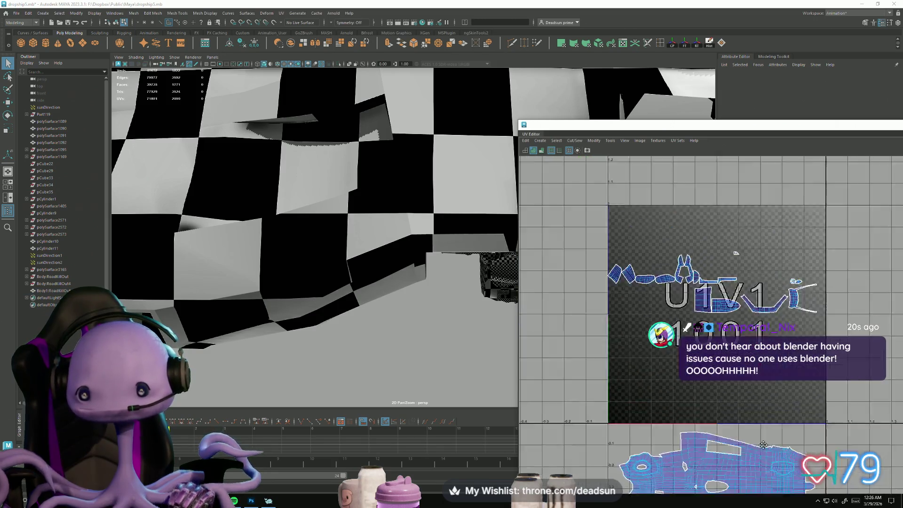
pyautogui.scroll(5, 596, 232)
pyautogui.scroll(1, 639, 366)
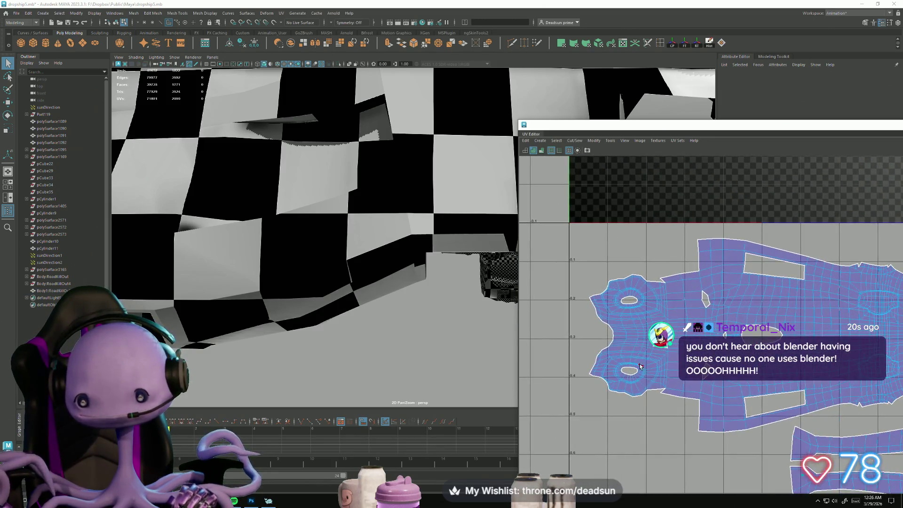
pyautogui.click(661, 349)
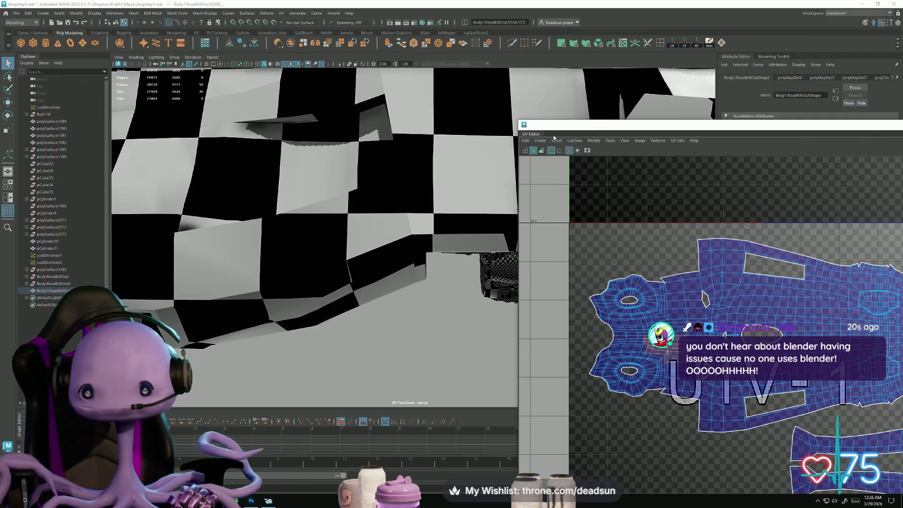
# Select the hull hole's border edges and fill it with Mesh > Fill Hole.
pyautogui.scroll(-10, 257, 176)
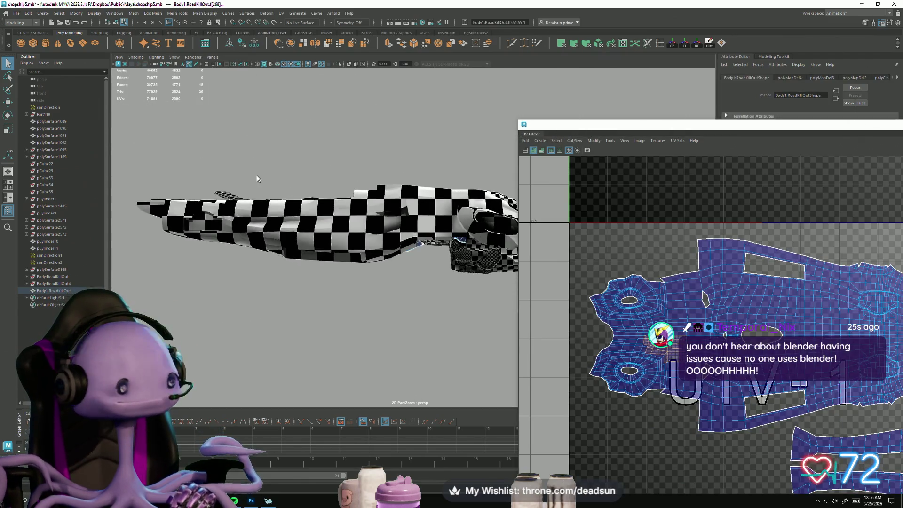
pyautogui.moveTo(257, 176)
pyautogui.keyDown('alt'); pyautogui.mouseDown()
pyautogui.moveTo(286, 221)
pyautogui.moveTo(272, 238)
pyautogui.moveTo(301, 221)
pyautogui.moveTo(339, 244)
pyautogui.mouseUp(); pyautogui.keyUp('alt')
pyautogui.scroll(5, 468, 329)
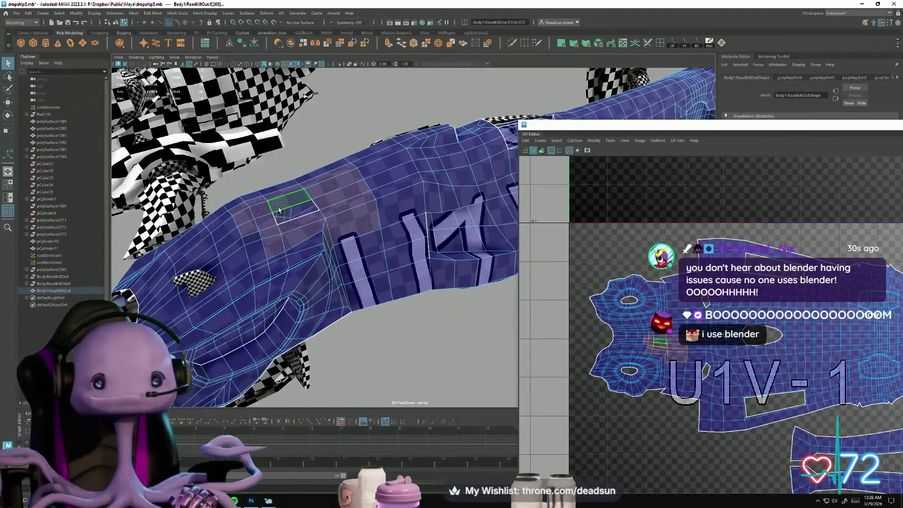
pyautogui.moveTo(279, 207)
pyautogui.mouseDown(button='right')
pyautogui.moveTo(276, 171)
pyautogui.moveTo(244, 208)
pyautogui.mouseUp(button='right')
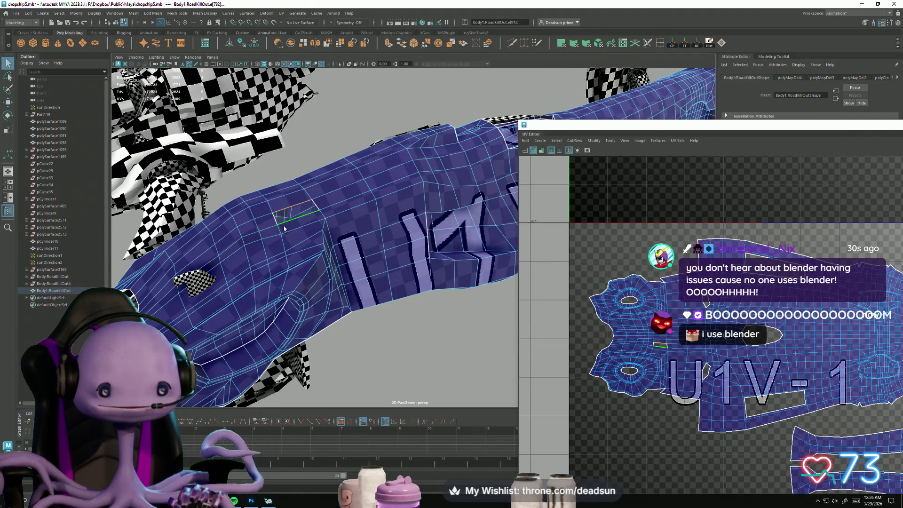
pyautogui.scroll(3, 284, 228)
pyautogui.moveTo(284, 228)
pyautogui.keyDown('alt'); pyautogui.mouseDown()
pyautogui.moveTo(361, 312)
pyautogui.moveTo(179, 167)
pyautogui.moveTo(286, 193)
pyautogui.mouseUp(); pyautogui.keyUp('alt')
pyautogui.click(118, 15)
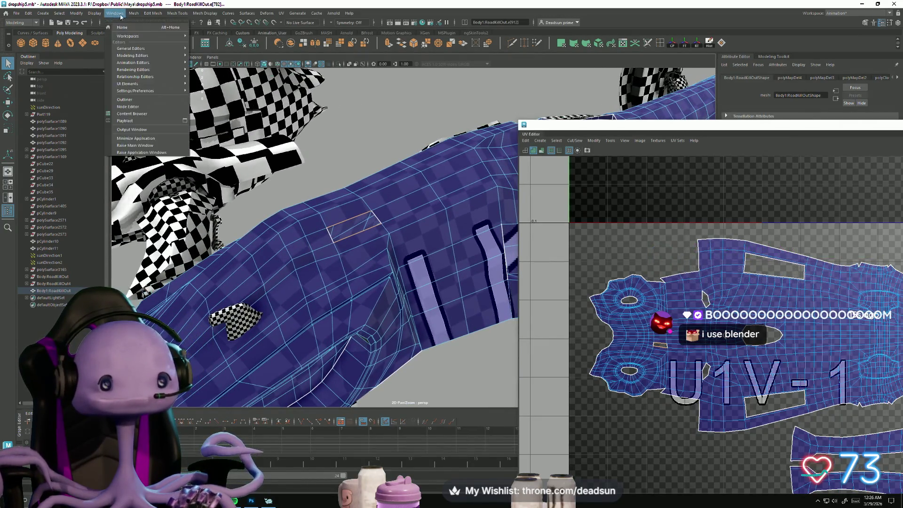
pyautogui.moveTo(134, 15)
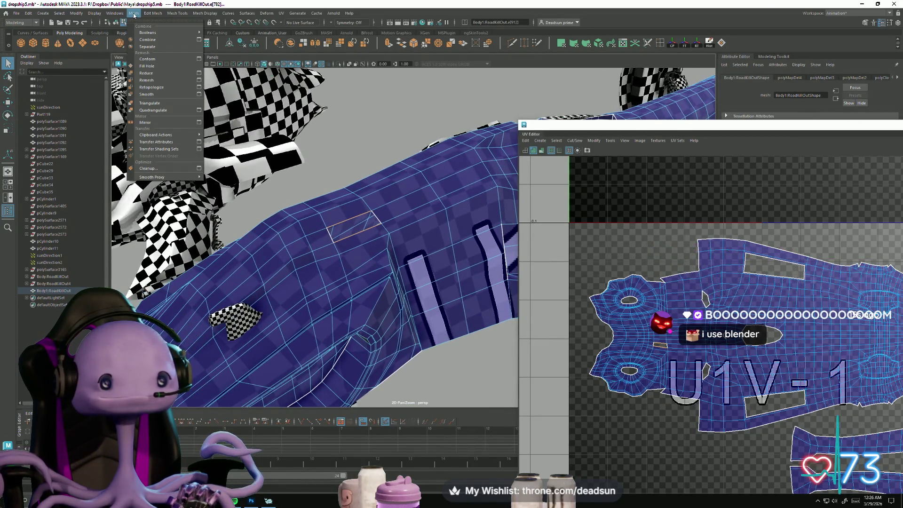
pyautogui.click(149, 69)
# Repeat the fill on the next hull hole with G and select a hull face.
pyautogui.moveTo(229, 140)
pyautogui.keyDown('alt'); pyautogui.mouseDown()
pyautogui.moveTo(176, 125)
pyautogui.moveTo(214, 138)
pyautogui.moveTo(318, 226)
pyautogui.moveTo(348, 209)
pyautogui.moveTo(402, 203)
pyautogui.moveTo(397, 236)
pyautogui.moveTo(303, 302)
pyautogui.moveTo(362, 261)
pyautogui.moveTo(277, 183)
pyautogui.mouseUp(); pyautogui.keyUp('alt')
pyautogui.press('g')
pyautogui.click(274, 182)
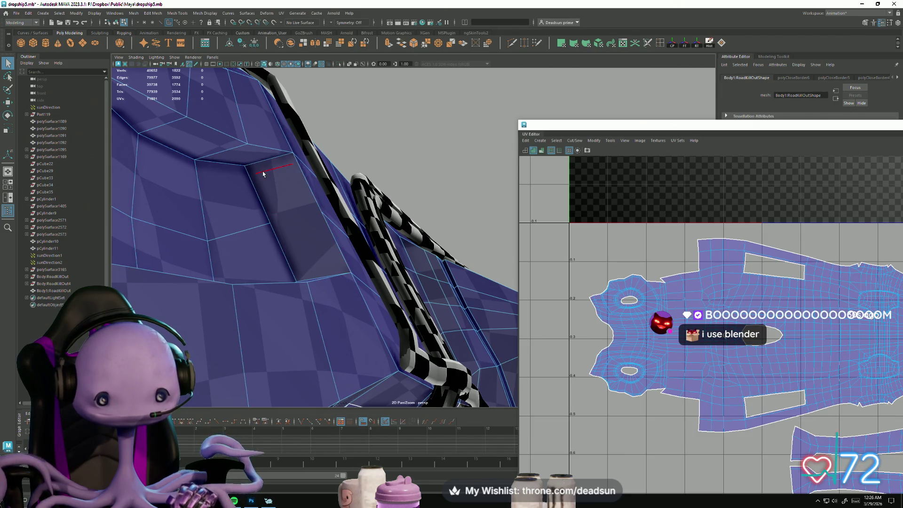
# Delete the long stray face strip from the hull.
pyautogui.click(311, 263)
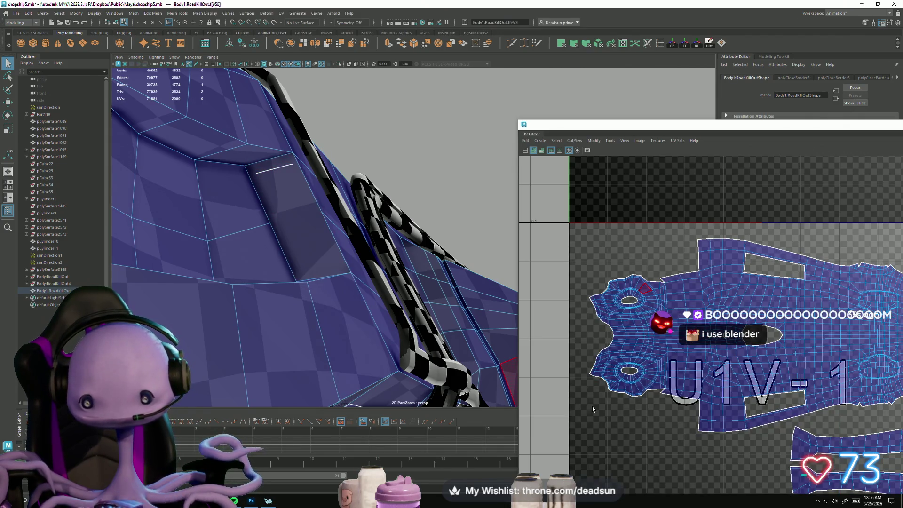
pyautogui.press('Delete')
pyautogui.scroll(-5, 709, 314)
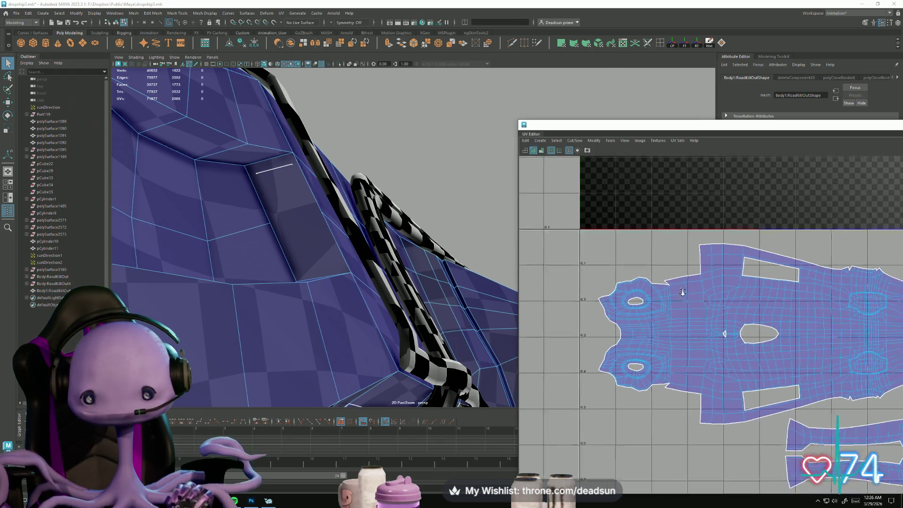
pyautogui.scroll(3, 628, 281)
pyautogui.scroll(2, 627, 281)
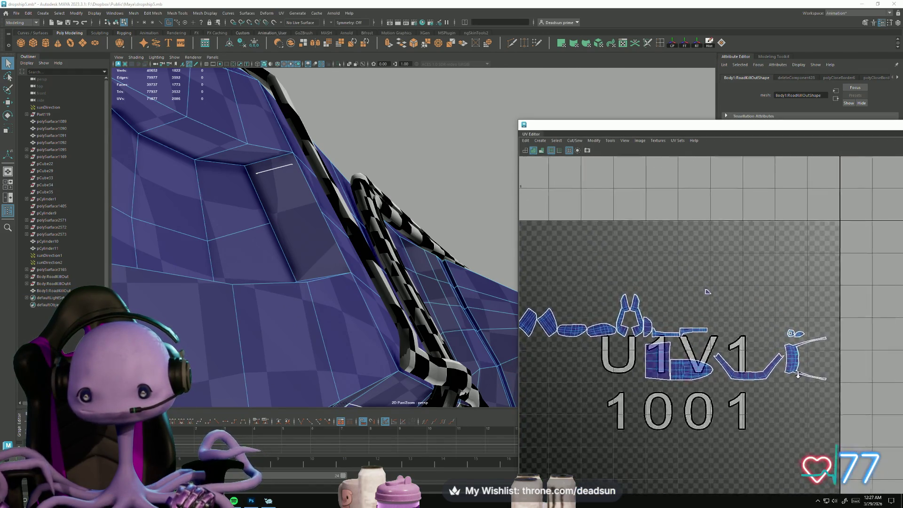
# Select the small face inside the hull recess and inspect the checkered cutouts from several angles.
pyautogui.click(272, 173)
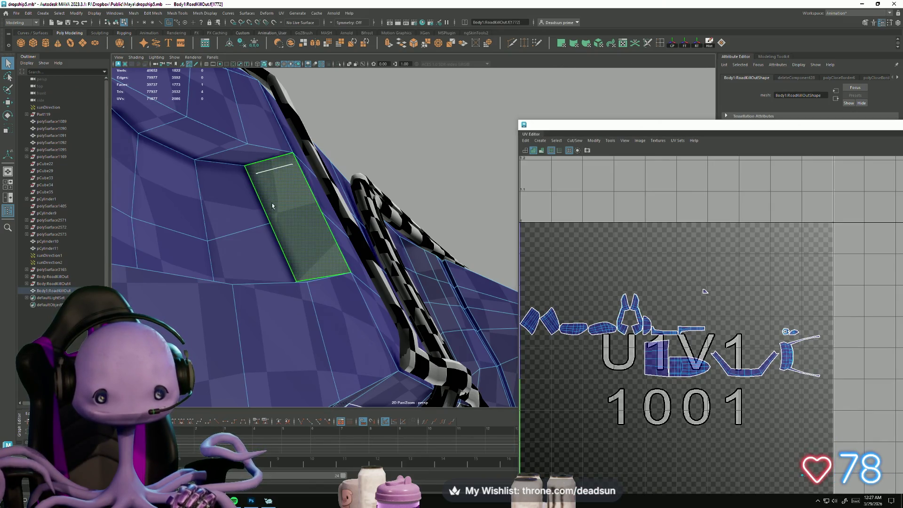
pyautogui.scroll(8, 422, 258)
pyautogui.scroll(-5, 422, 257)
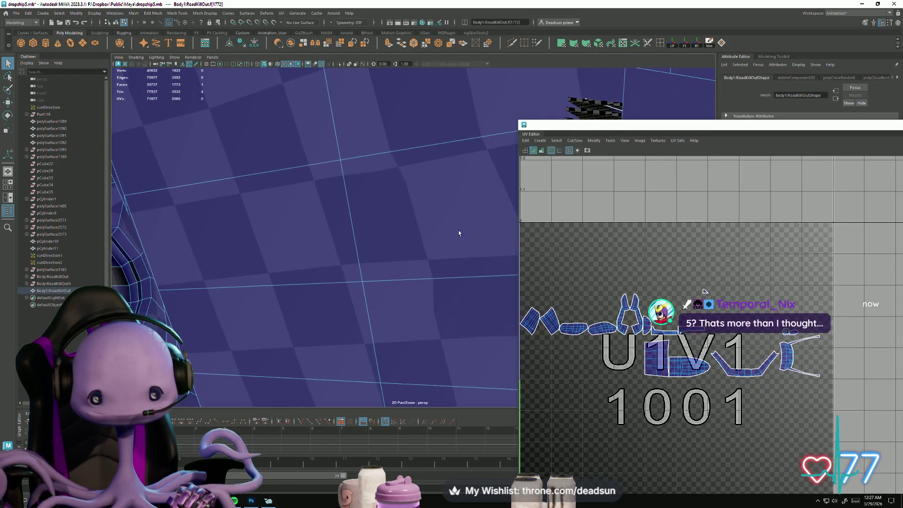
pyautogui.moveTo(460, 232)
pyautogui.keyDown('alt'); pyautogui.mouseDown()
pyautogui.moveTo(333, 282)
pyautogui.moveTo(328, 294)
pyautogui.moveTo(365, 340)
pyautogui.mouseUp(); pyautogui.keyUp('alt')
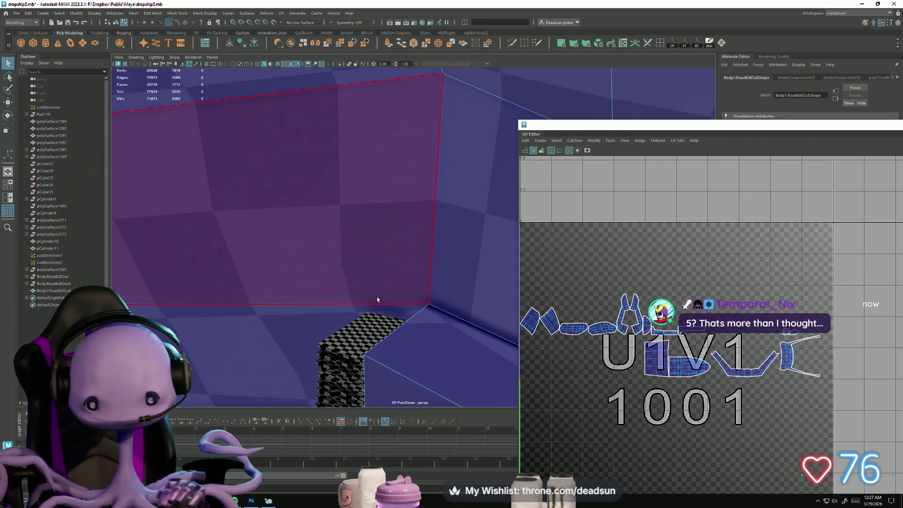
pyautogui.moveTo(377, 300)
pyautogui.keyDown('alt'); pyautogui.mouseDown()
pyautogui.moveTo(310, 298)
pyautogui.moveTo(415, 336)
pyautogui.moveTo(277, 286)
pyautogui.moveTo(322, 314)
pyautogui.moveTo(348, 301)
pyautogui.moveTo(339, 292)
pyautogui.moveTo(387, 298)
pyautogui.mouseUp(); pyautogui.keyUp('alt')
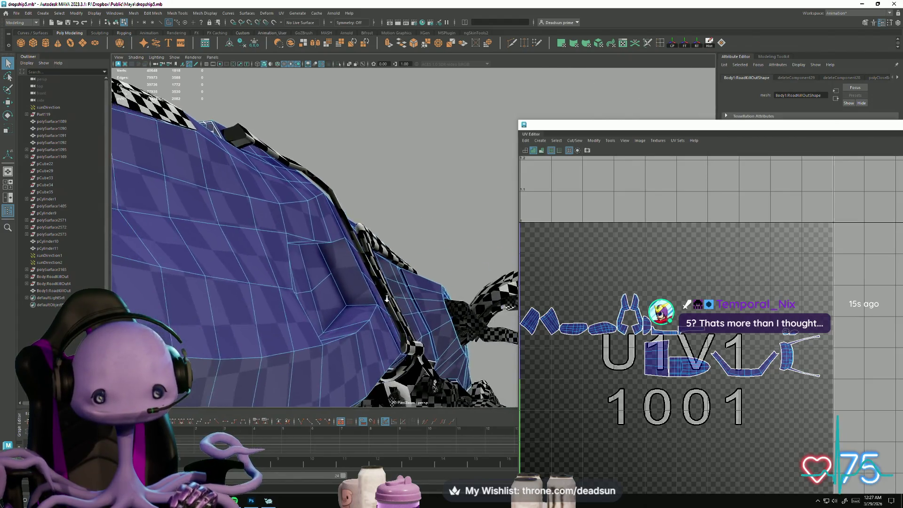
pyautogui.scroll(6, 386, 298)
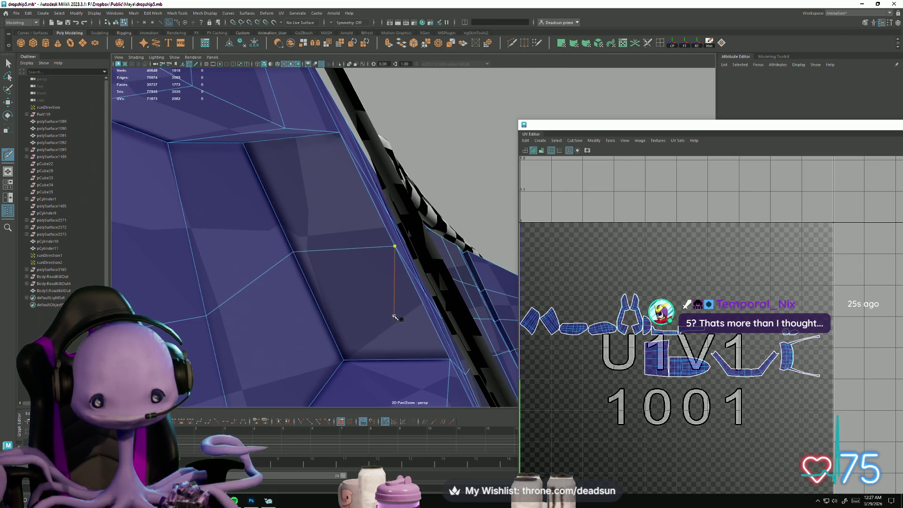
pyautogui.moveTo(394, 317)
pyautogui.keyDown('alt'); pyautogui.mouseDown()
pyautogui.moveTo(211, 295)
pyautogui.moveTo(328, 316)
pyautogui.mouseUp(); pyautogui.keyUp('alt')
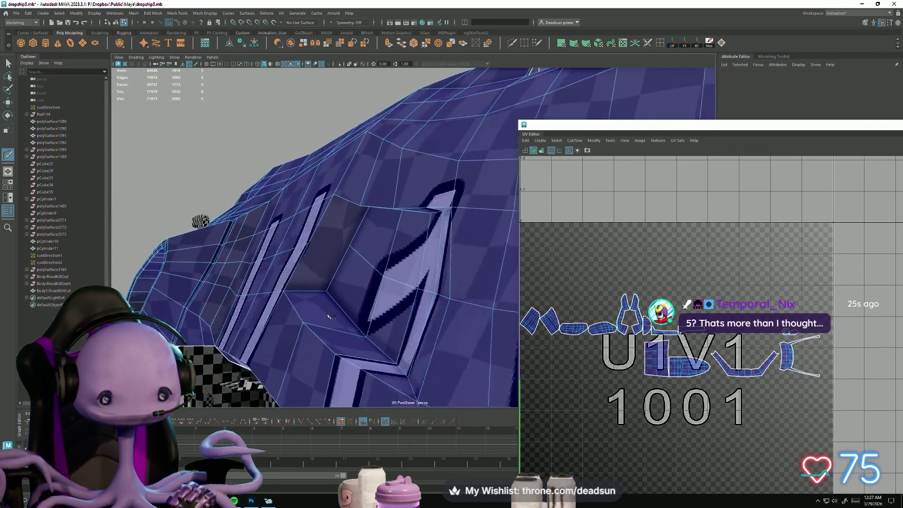
pyautogui.scroll(4, 329, 282)
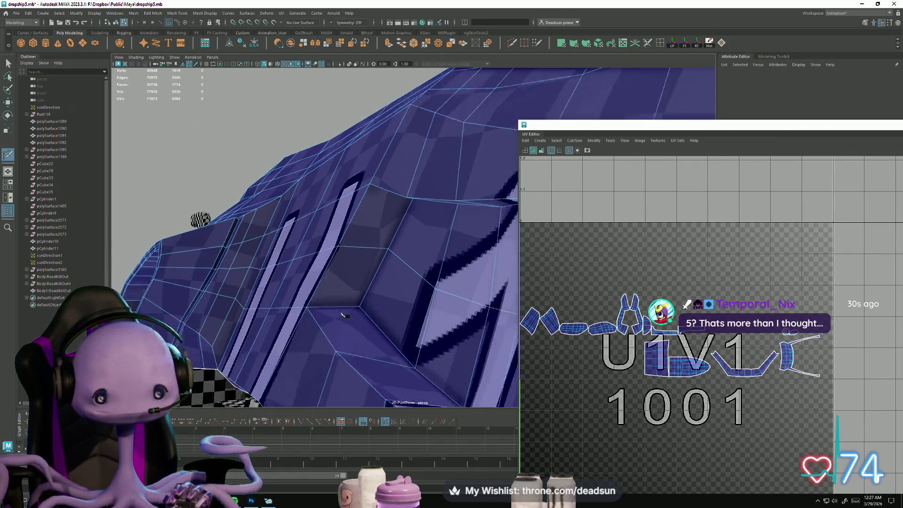
pyautogui.scroll(-10, 348, 327)
pyautogui.scroll(-2, 600, 337)
pyautogui.scroll(-2, 601, 338)
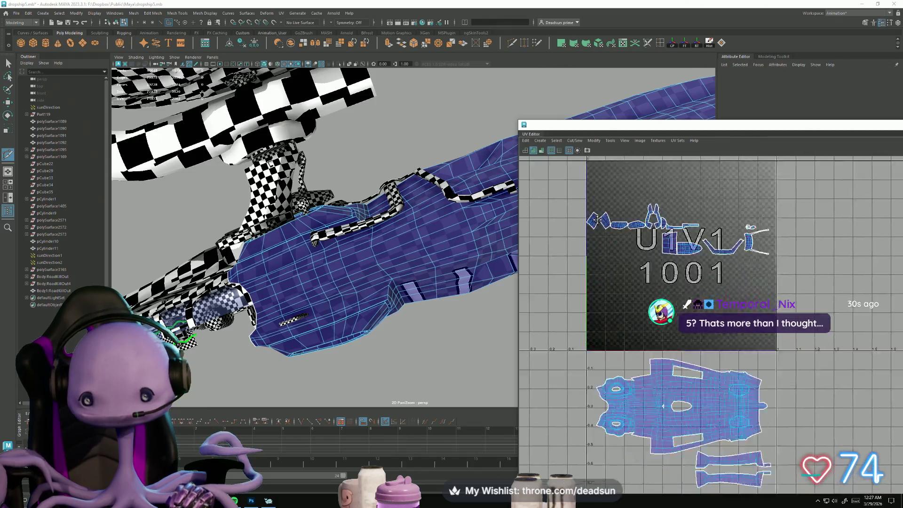
pyautogui.scroll(5, 664, 370)
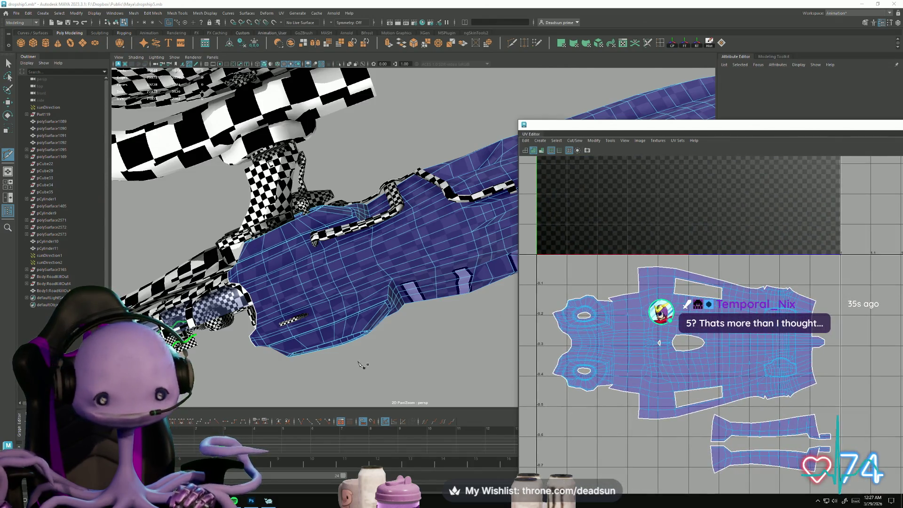
pyautogui.keyDown('alt'); pyautogui.moveTo(362, 364); pyautogui.dragTo(412, 271); pyautogui.keyUp('alt')
pyautogui.keyDown('alt'); pyautogui.moveTo(412, 270); pyautogui.dragTo(553, 374, button='right'); pyautogui.keyUp('alt')
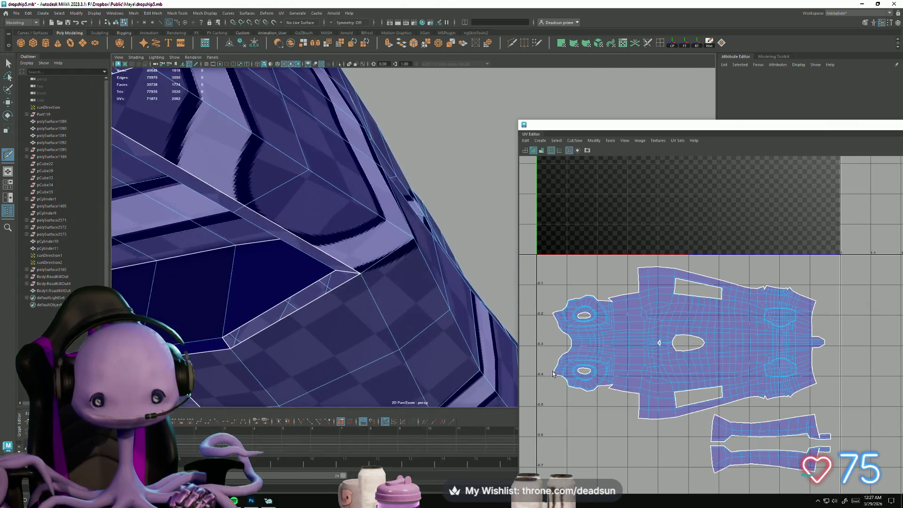
pyautogui.moveTo(423, 329)
pyautogui.keyDown('alt'); pyautogui.mouseDown()
pyautogui.moveTo(354, 326)
pyautogui.moveTo(298, 308)
pyautogui.mouseUp(); pyautogui.keyUp('alt')
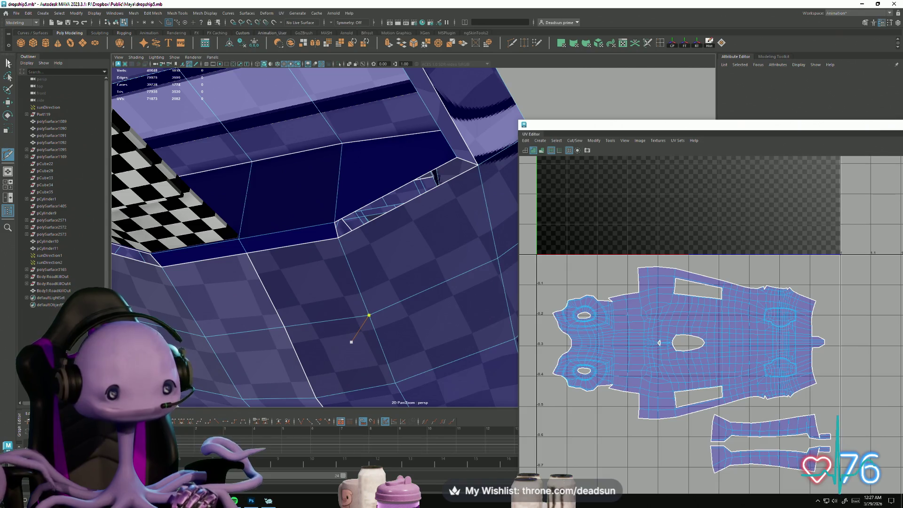
pyautogui.click(363, 188)
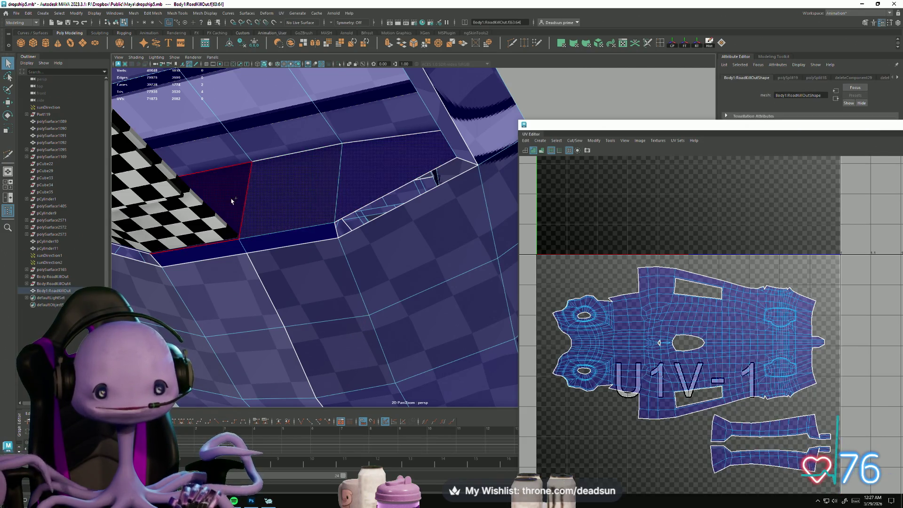
pyautogui.keyDown('alt'); pyautogui.moveTo(232, 202); pyautogui.dragTo(166, 288); pyautogui.keyUp('alt')
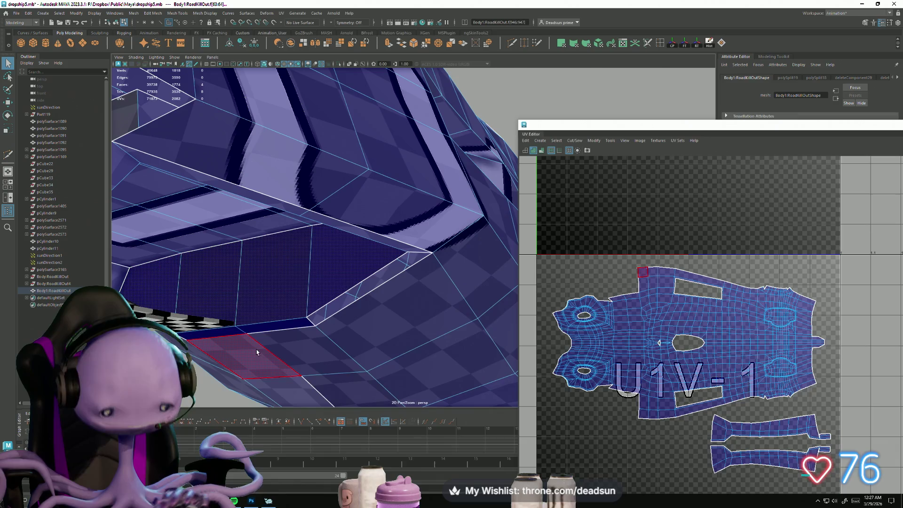
pyautogui.scroll(-5, 657, 354)
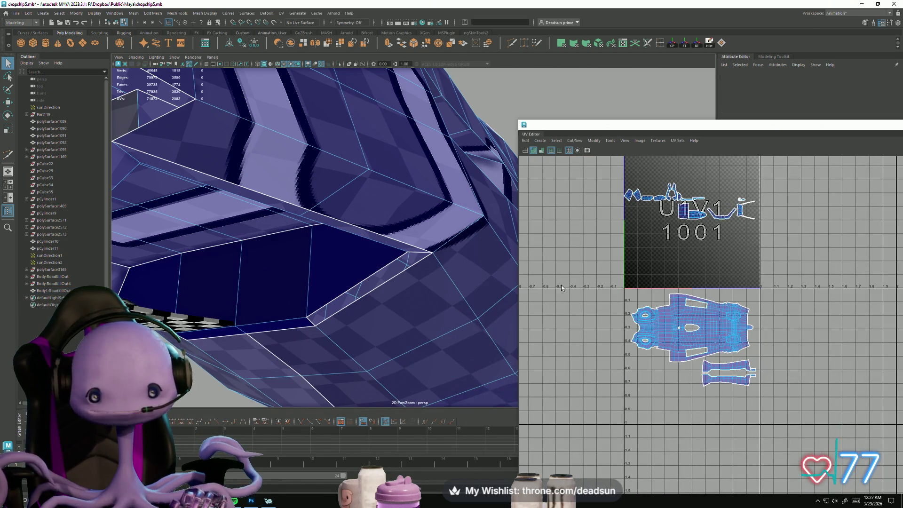
# Delete the large hull face and the thin face strip beside the gap.
pyautogui.click(237, 290)
pyautogui.keyDown('alt'); pyautogui.moveTo(353, 258); pyautogui.dragTo(361, 290); pyautogui.keyUp('alt')
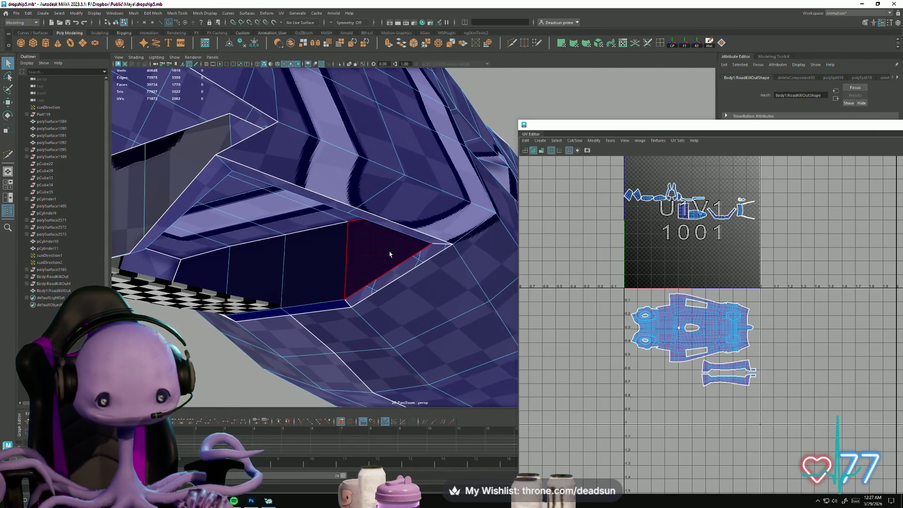
pyautogui.press('Delete')
pyautogui.click(278, 290)
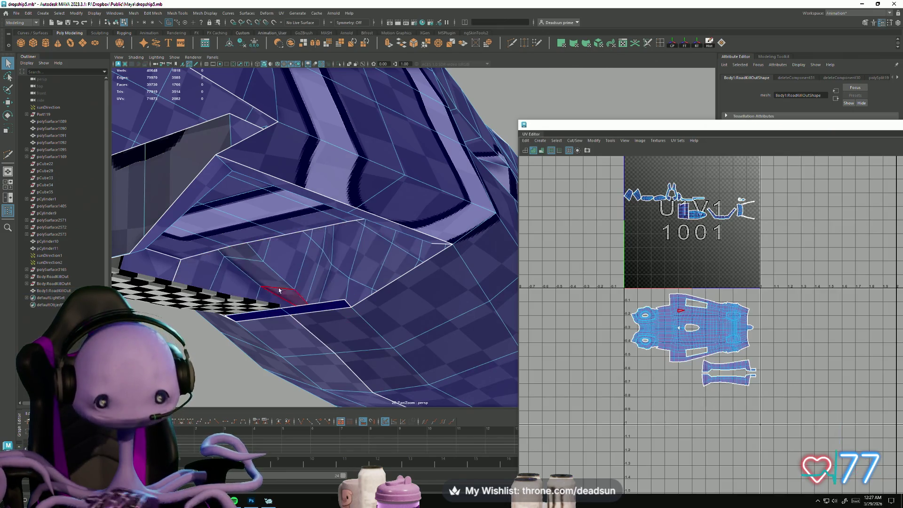
pyautogui.keyDown('alt'); pyautogui.moveTo(334, 335); pyautogui.dragTo(282, 258); pyautogui.keyUp('alt')
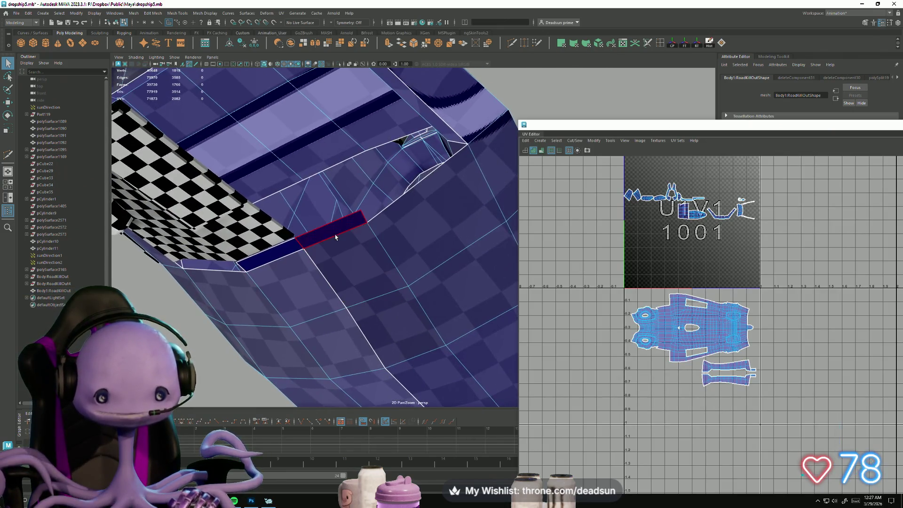
pyautogui.click(281, 256)
pyautogui.press('Delete')
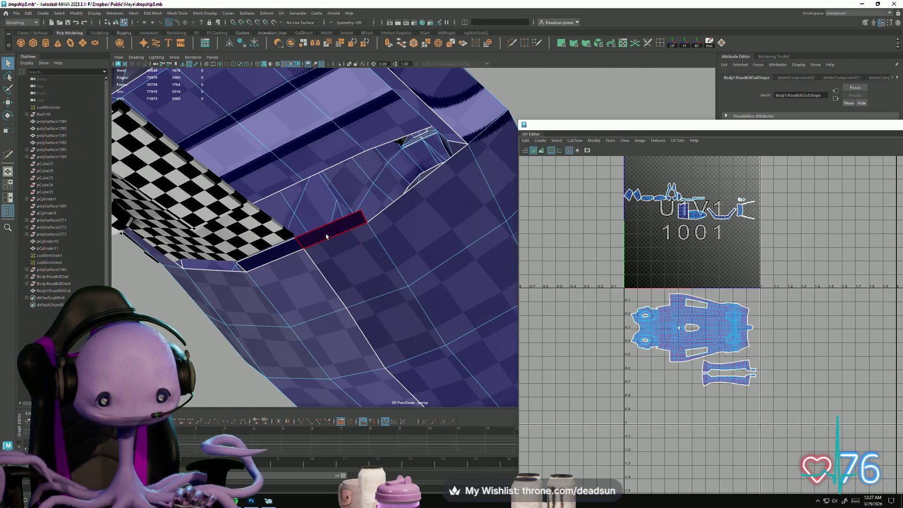
# Delete the next leftover strip face and switch to edge selection.
pyautogui.click(312, 353)
pyautogui.press('Delete')
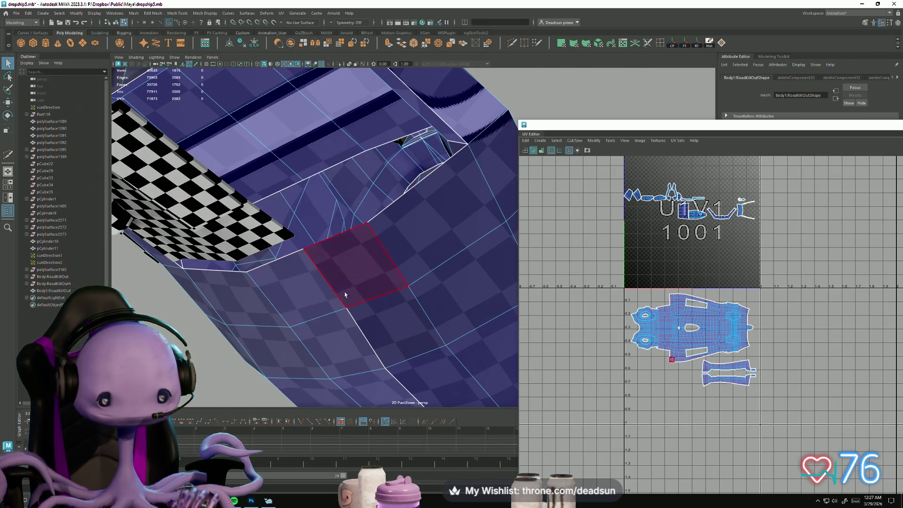
pyautogui.keyDown('alt'); pyautogui.moveTo(344, 294); pyautogui.dragTo(337, 181); pyautogui.keyUp('alt')
pyautogui.moveTo(337, 181); pyautogui.dragTo(337, 163, button='right')
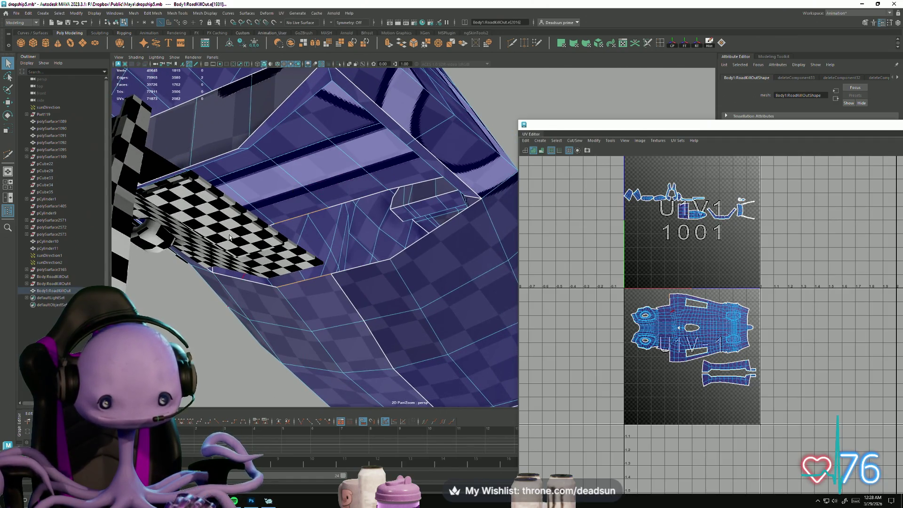
# Bridge the selected open edges with Edit Mesh > Bridge and select a hull edge.
pyautogui.click(147, 14)
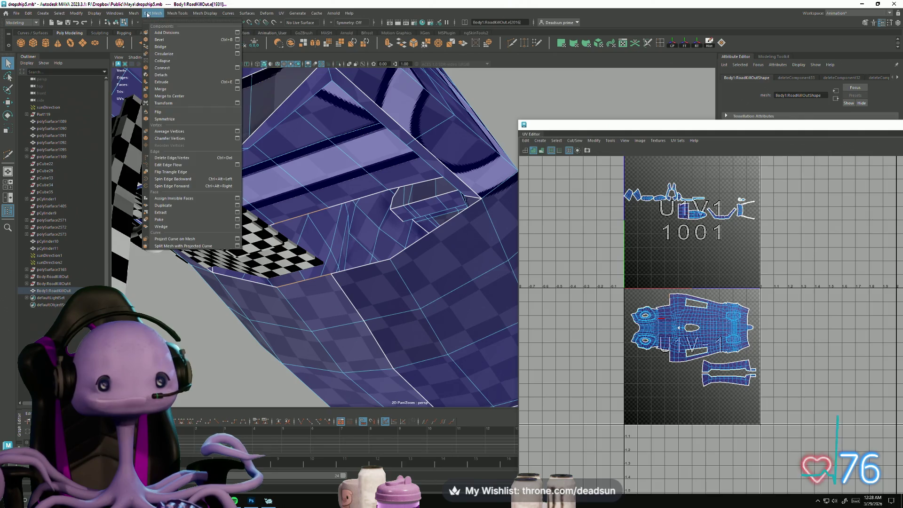
pyautogui.click(162, 47)
pyautogui.moveTo(251, 253)
pyautogui.keyDown('alt'); pyautogui.mouseDown()
pyautogui.moveTo(282, 244)
pyautogui.moveTo(255, 257)
pyautogui.mouseUp(); pyautogui.keyUp('alt')
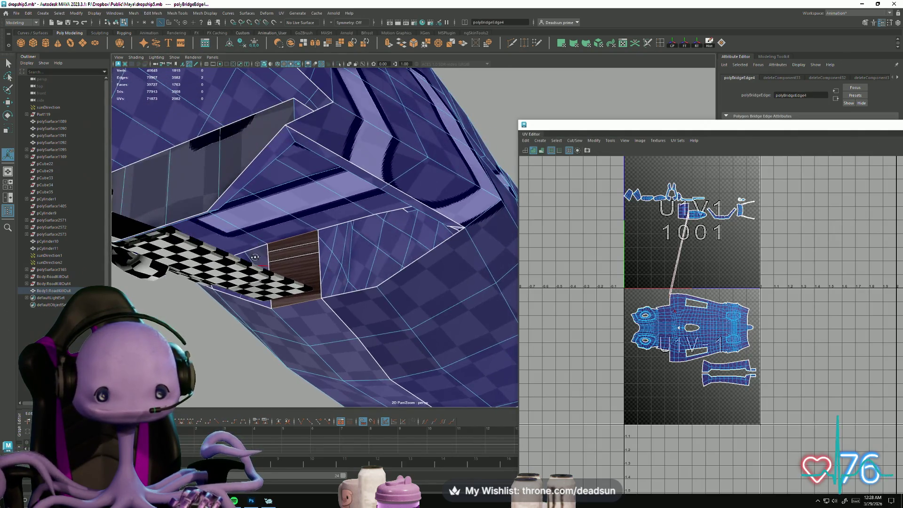
pyautogui.click(289, 236)
# Move the small UV shell from above down into tile 1001.
pyautogui.scroll(1, 712, 233)
pyautogui.scroll(5, 712, 233)
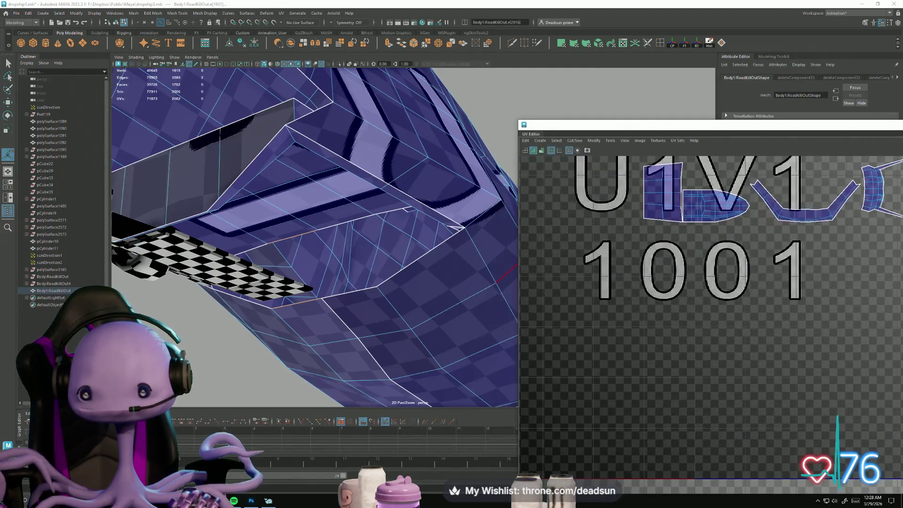
pyautogui.scroll(-2, 689, 244)
pyautogui.keyDown('alt'); pyautogui.moveTo(690, 244); pyautogui.dragTo(689, 304, button='middle'); pyautogui.keyUp('alt')
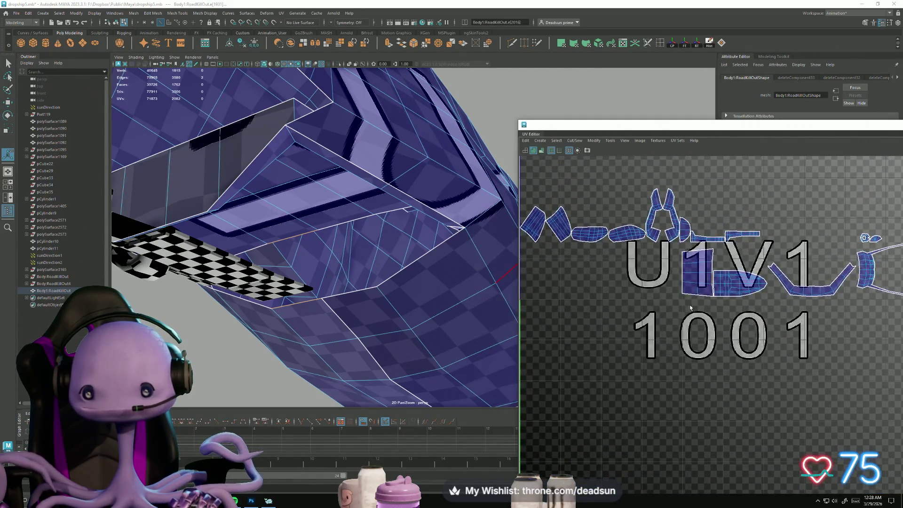
pyautogui.click(681, 274)
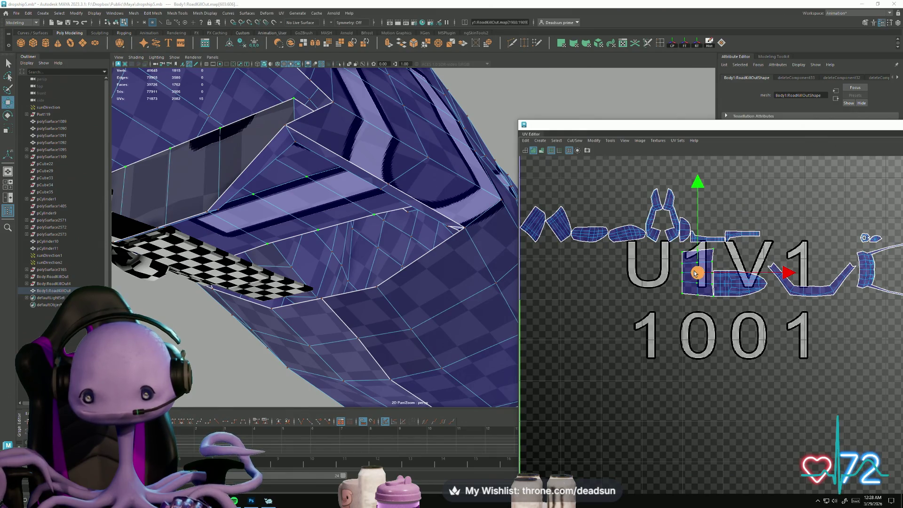
pyautogui.moveTo(694, 273)
pyautogui.mouseDown()
pyautogui.moveTo(630, 393)
pyautogui.moveTo(631, 412)
pyautogui.mouseUp()
pyautogui.scroll(-3, 587, 295)
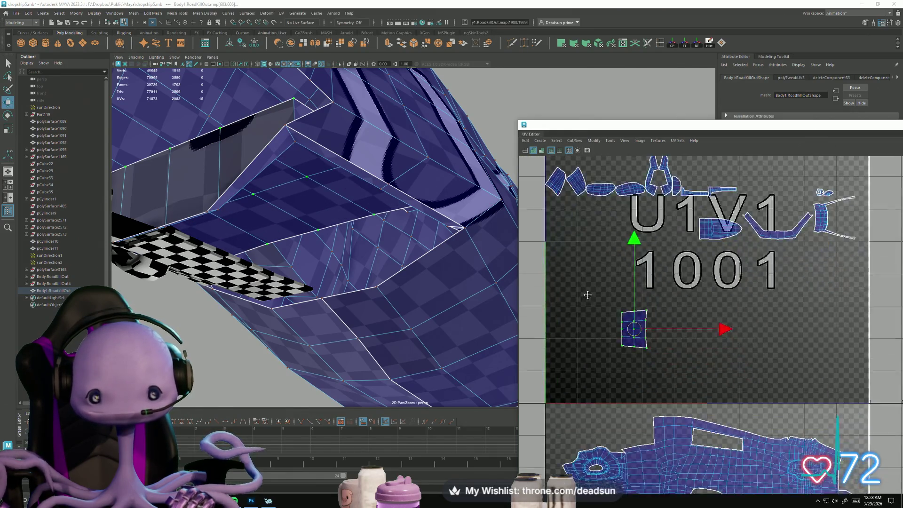
pyautogui.moveTo(634, 338)
pyautogui.keyDown('alt'); pyautogui.mouseDown(button='middle')
pyautogui.moveTo(653, 248)
pyautogui.moveTo(682, 251)
pyautogui.moveTo(671, 263)
pyautogui.mouseUp(button='middle'); pyautogui.keyUp('alt')
# Switch to edge mode and bring the hull's open gap border into view.
pyautogui.moveTo(660, 258); pyautogui.dragTo(666, 241, button='right')
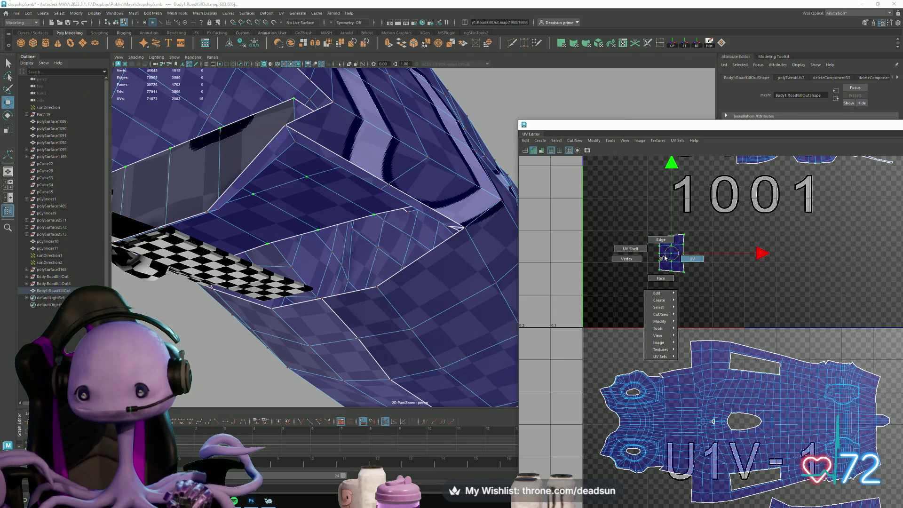
pyautogui.moveTo(665, 258); pyautogui.dragTo(660, 239, button='right')
pyautogui.moveTo(376, 282)
pyautogui.keyDown('alt'); pyautogui.mouseDown()
pyautogui.moveTo(362, 301)
pyautogui.moveTo(471, 295)
pyautogui.moveTo(447, 312)
pyautogui.moveTo(282, 322)
pyautogui.moveTo(299, 211)
pyautogui.mouseUp(); pyautogui.keyUp('alt')
pyautogui.moveTo(280, 203)
pyautogui.mouseDown(button='right')
pyautogui.moveTo(281, 188)
pyautogui.moveTo(280, 203)
pyautogui.mouseUp(button='right')
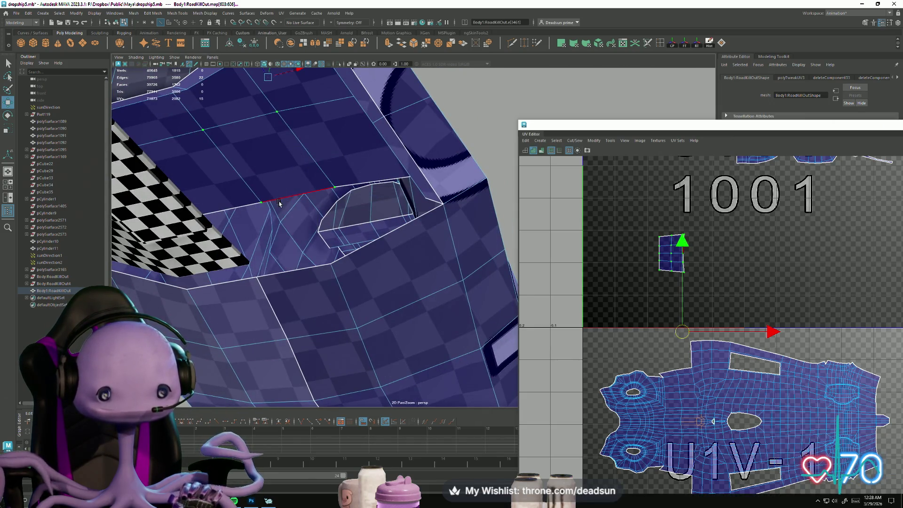
# Bridge the first gap's two opposite border edges with Edit Mesh > Bridge.
pyautogui.click(279, 203)
pyautogui.keyDown('alt'); pyautogui.moveTo(274, 273); pyautogui.dragTo(244, 310); pyautogui.keyUp('alt')
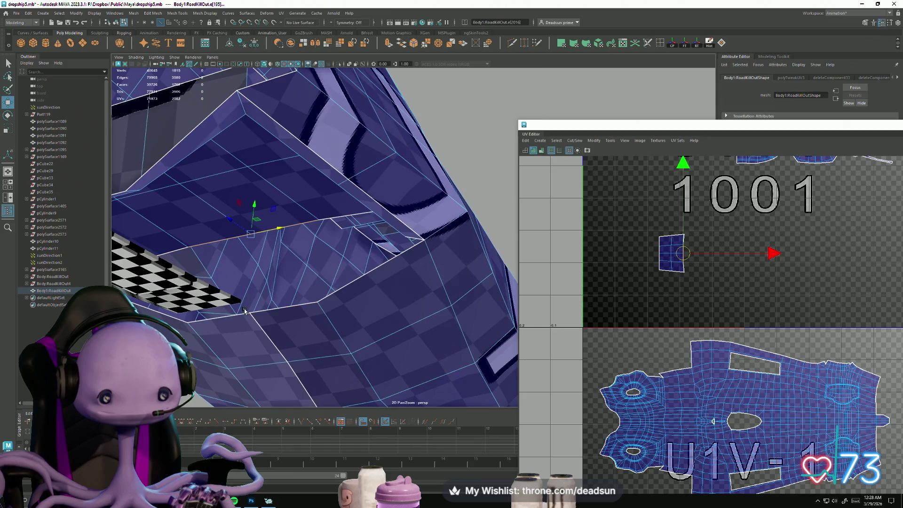
pyautogui.keyDown('shift'); pyautogui.click(289, 227); pyautogui.keyUp('shift')
pyautogui.keyDown('alt'); pyautogui.moveTo(289, 228); pyautogui.dragTo(261, 316); pyautogui.keyUp('alt')
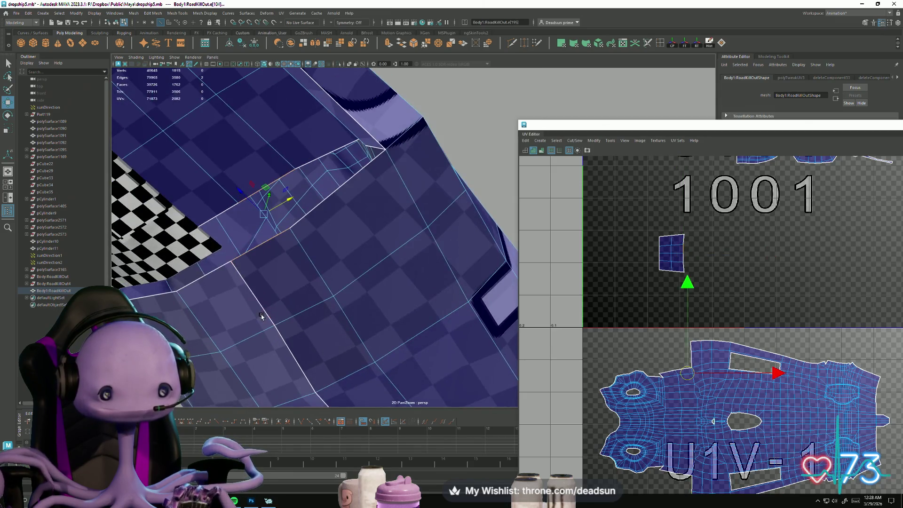
pyautogui.click(152, 13)
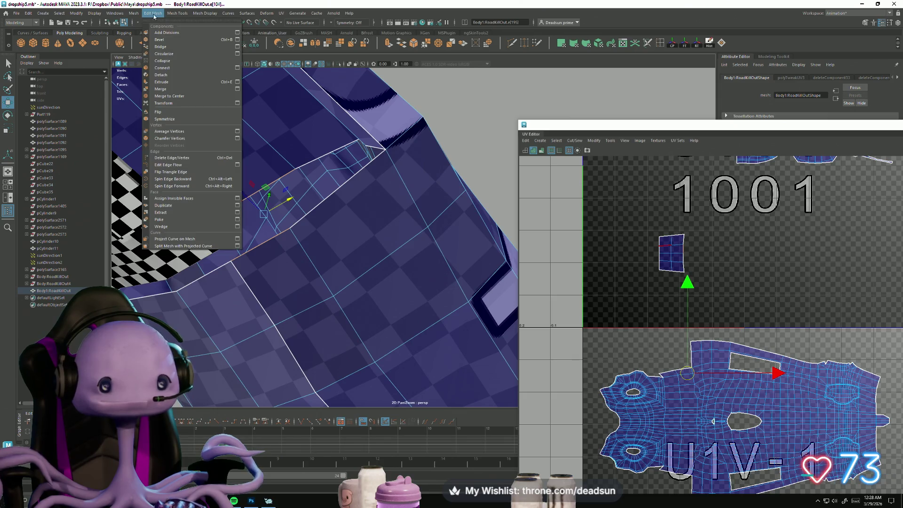
pyautogui.click(159, 48)
# Bridge the next gap with G and select another open border edge.
pyautogui.click(315, 156)
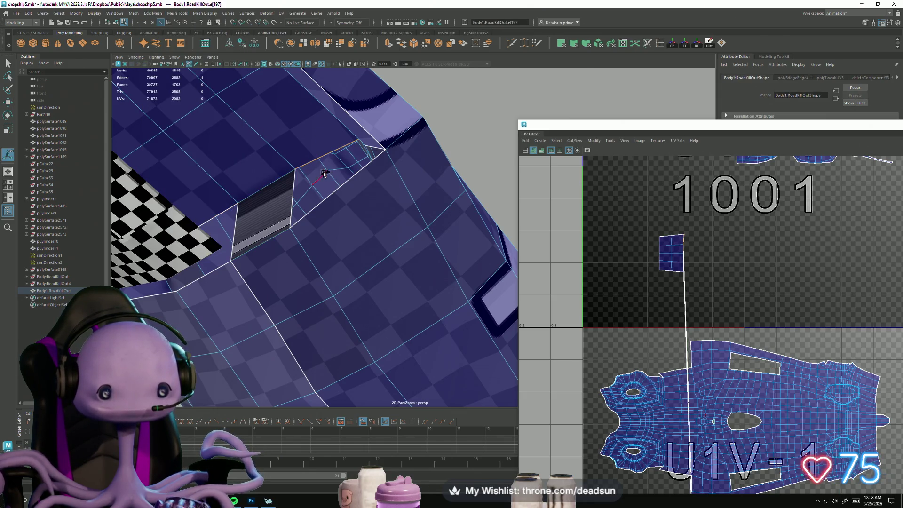
pyautogui.keyDown('alt'); pyautogui.moveTo(234, 242); pyautogui.dragTo(290, 204); pyautogui.keyUp('alt')
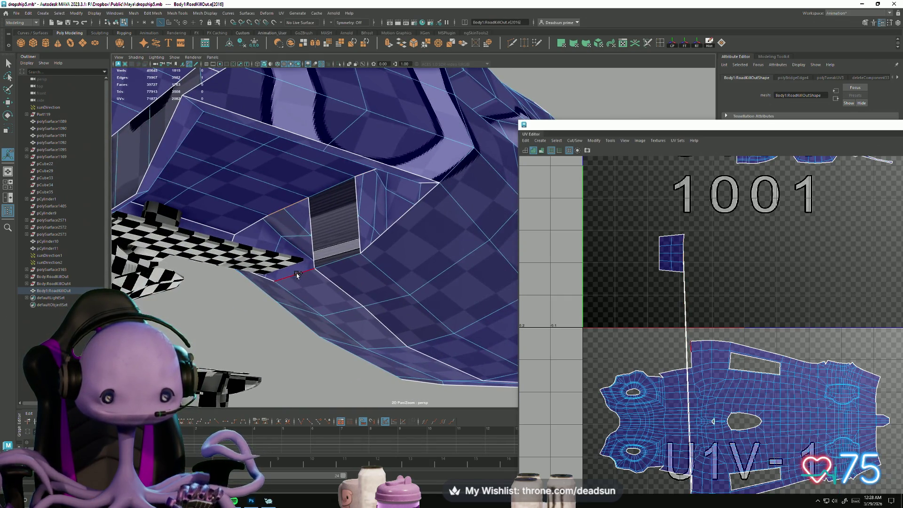
pyautogui.press('g')
pyautogui.moveTo(296, 277)
pyautogui.keyDown('alt'); pyautogui.mouseDown()
pyautogui.moveTo(315, 261)
pyautogui.moveTo(247, 244)
pyautogui.mouseUp(); pyautogui.keyUp('alt')
pyautogui.click(248, 228)
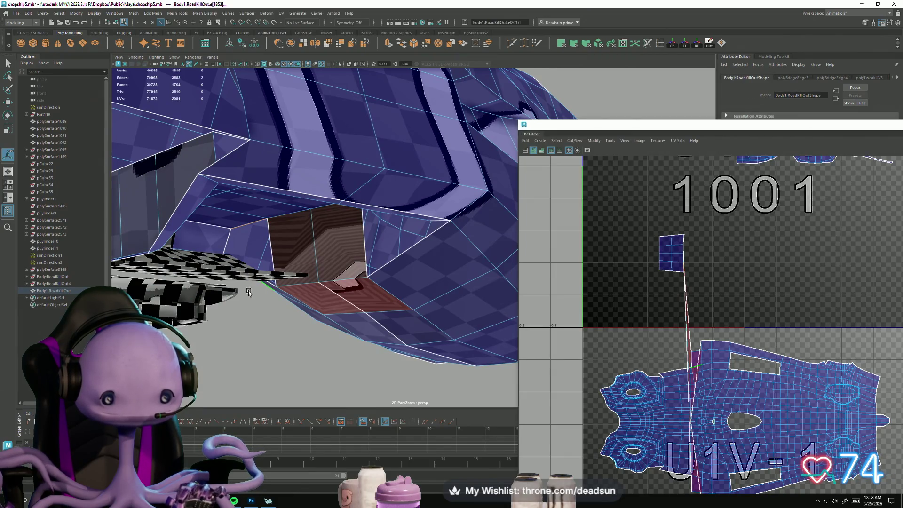
pyautogui.keyDown('alt'); pyautogui.moveTo(248, 291); pyautogui.dragTo(245, 243); pyautogui.keyUp('alt')
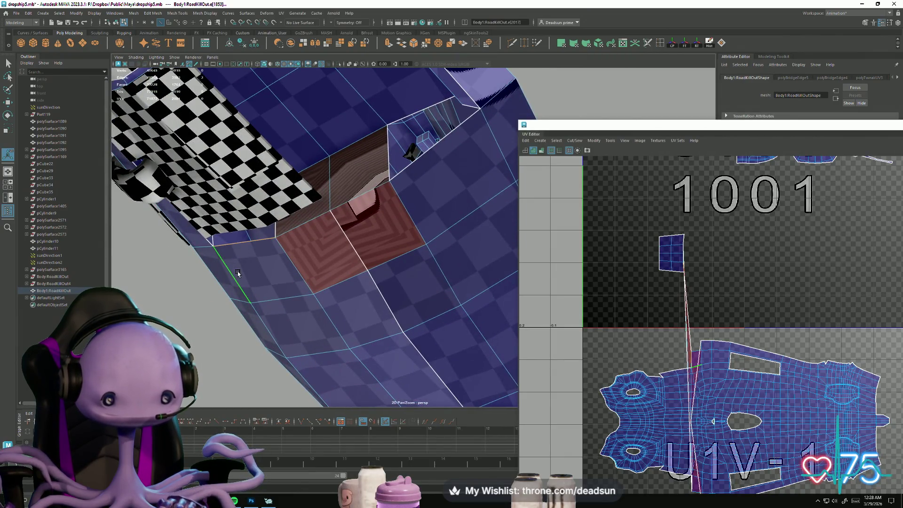
# Bridge the selected edges again, then undo the unwanted bridge at the side opening.
pyautogui.press('g')
pyautogui.moveTo(237, 273)
pyautogui.keyDown('alt'); pyautogui.mouseDown()
pyautogui.moveTo(299, 194)
pyautogui.moveTo(250, 207)
pyautogui.moveTo(252, 224)
pyautogui.mouseUp(); pyautogui.keyUp('alt')
pyautogui.click(299, 195)
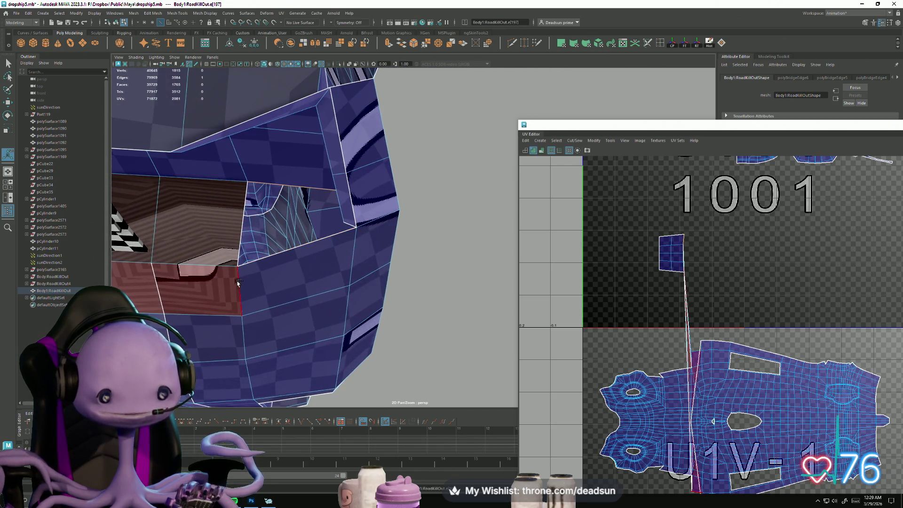
pyautogui.moveTo(237, 282)
pyautogui.keyDown('alt'); pyautogui.mouseDown()
pyautogui.moveTo(178, 283)
pyautogui.moveTo(214, 223)
pyautogui.mouseUp(); pyautogui.keyUp('alt')
pyautogui.hotkey('ctrl', 'z')
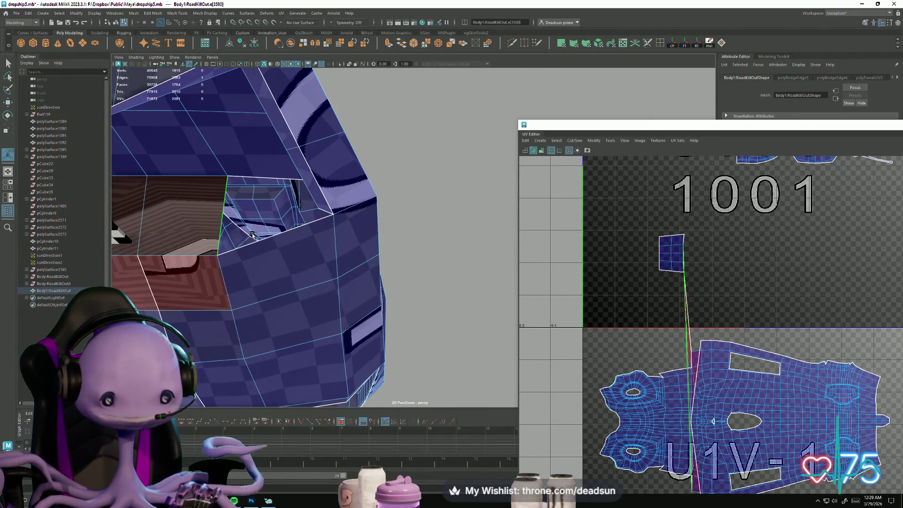
pyautogui.scroll(5, 252, 233)
pyautogui.scroll(-5, 371, 200)
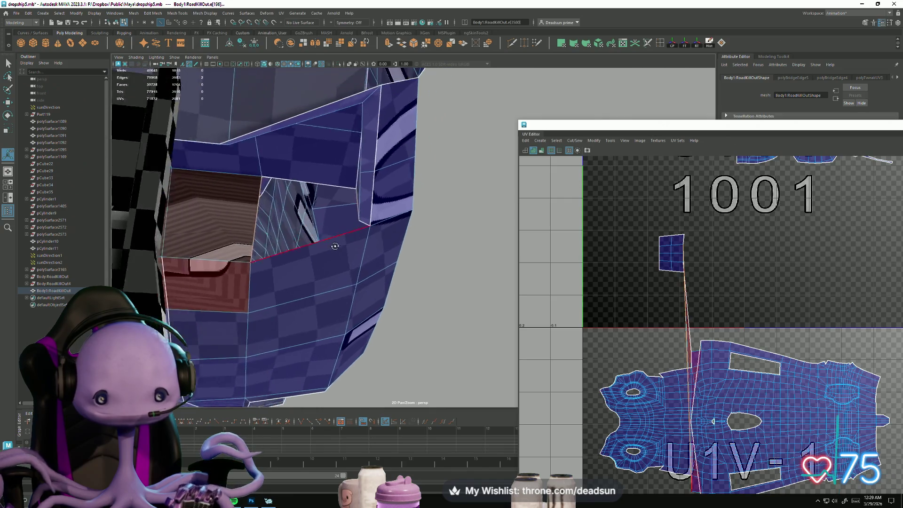
# Bridge the side opening and the remaining hull gap with new faces.
pyautogui.keyDown('alt'); pyautogui.moveTo(353, 226); pyautogui.dragTo(331, 248); pyautogui.keyUp('alt')
pyautogui.keyDown('shift'); pyautogui.click(323, 252); pyautogui.keyUp('shift')
pyautogui.press('g')
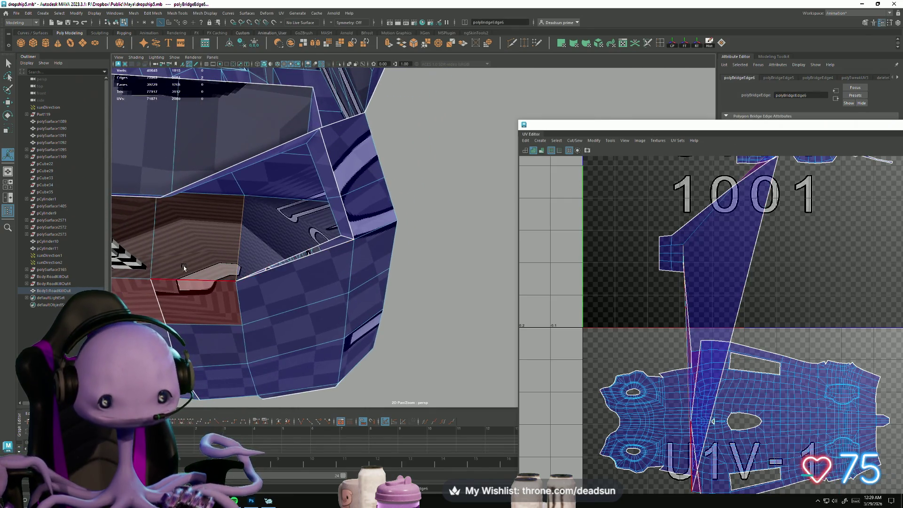
pyautogui.moveTo(188, 264)
pyautogui.keyDown('alt'); pyautogui.mouseDown()
pyautogui.moveTo(290, 251)
pyautogui.moveTo(231, 256)
pyautogui.moveTo(180, 245)
pyautogui.mouseUp(); pyautogui.keyUp('alt')
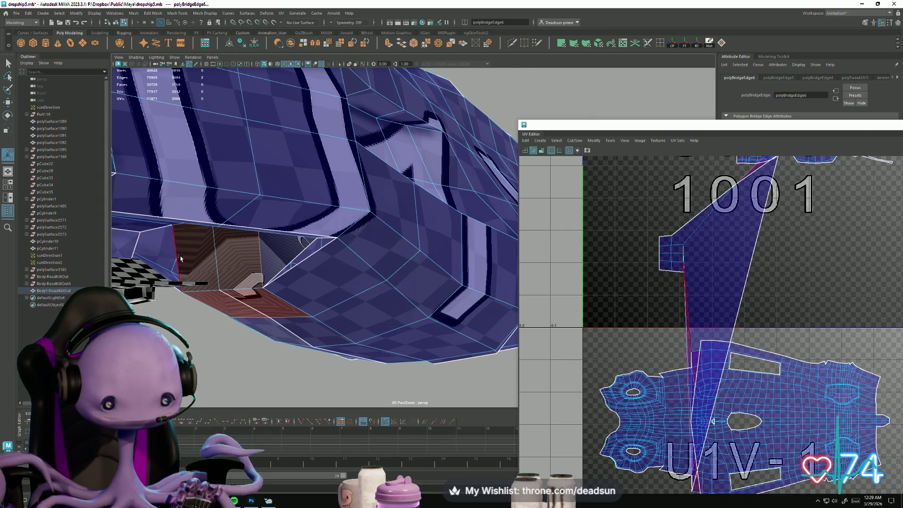
pyautogui.click(135, 245)
pyautogui.press('g')
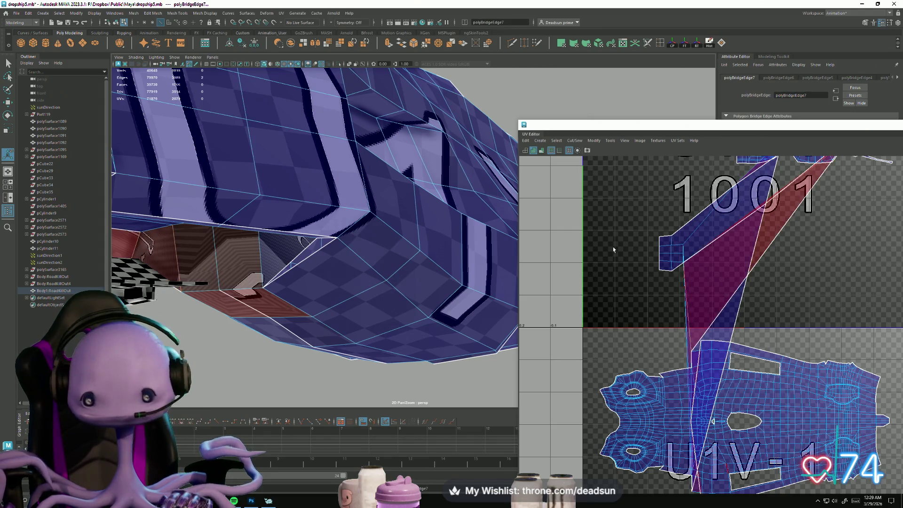
pyautogui.scroll(-5, 614, 250)
# Select the new bridge faces and give them an Automatic UV projection in tile 1001.
pyautogui.moveTo(665, 246); pyautogui.dragTo(677, 276, button='right')
pyautogui.click(695, 285)
pyautogui.keyDown('alt'); pyautogui.moveTo(459, 301); pyautogui.dragTo(305, 278); pyautogui.keyUp('alt')
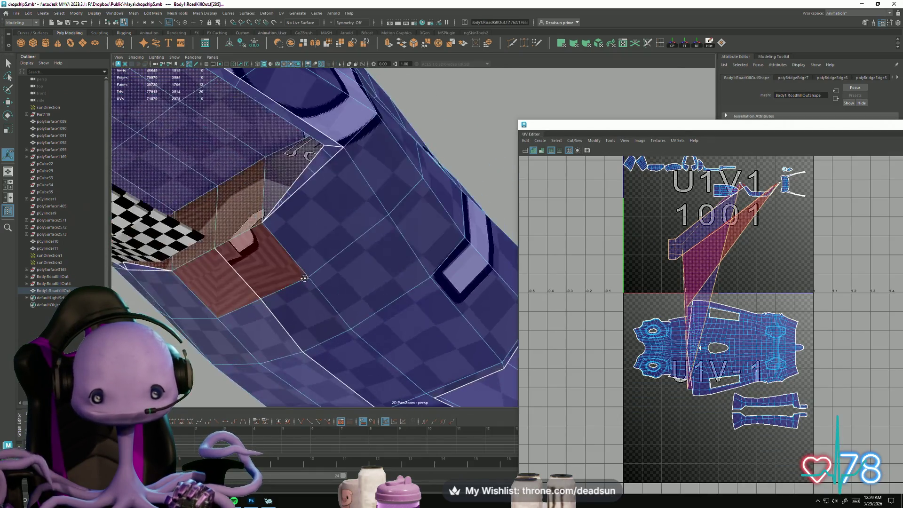
pyautogui.moveTo(249, 301)
pyautogui.keyDown('alt'); pyautogui.mouseDown()
pyautogui.moveTo(271, 314)
pyautogui.moveTo(291, 306)
pyautogui.moveTo(250, 303)
pyautogui.moveTo(264, 305)
pyautogui.mouseUp(); pyautogui.keyUp('alt')
pyautogui.scroll(-3, 596, 280)
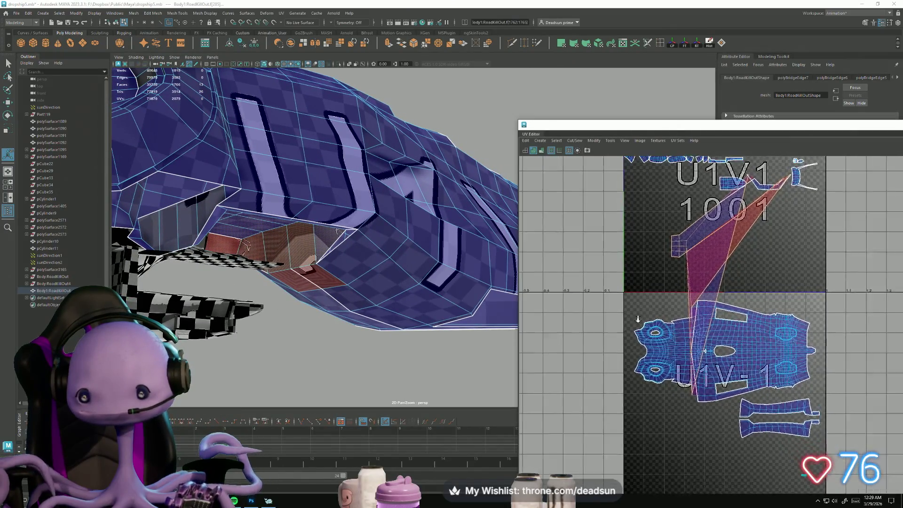
pyautogui.moveTo(596, 281)
pyautogui.keyDown('alt'); pyautogui.mouseDown(button='middle')
pyautogui.moveTo(568, 294)
pyautogui.moveTo(572, 310)
pyautogui.mouseUp(button='middle'); pyautogui.keyUp('alt')
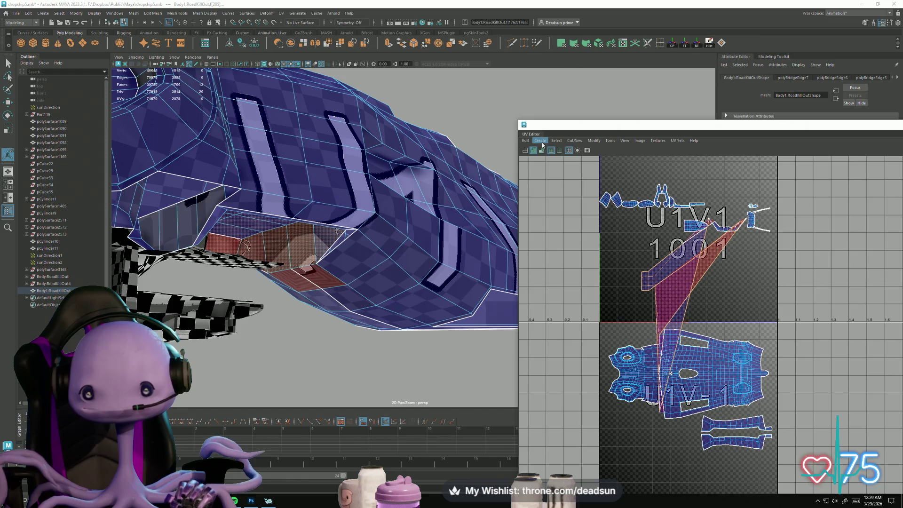
pyautogui.click(541, 144)
pyautogui.click(554, 168)
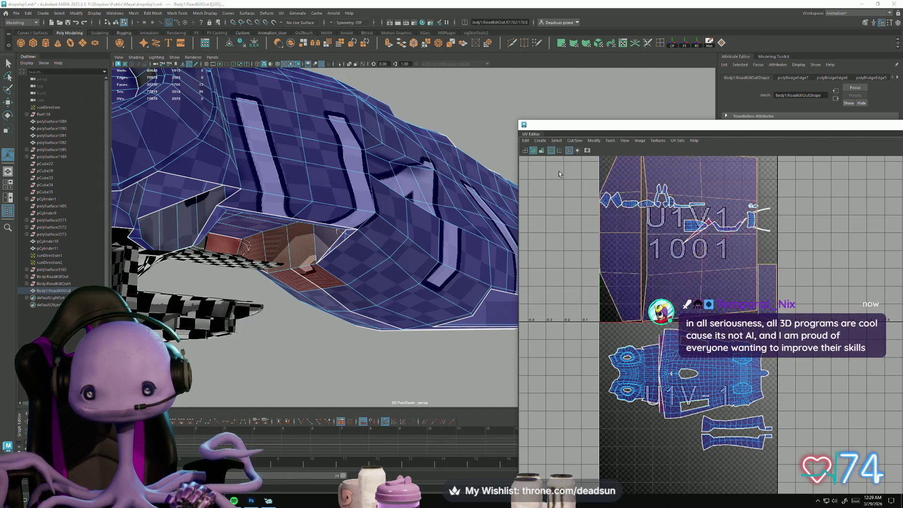
# Convert the bridge faces to UVs and move the projected shell into tile 1002.
pyautogui.hotkey('ctrl', 'F12')
pyautogui.press('w')
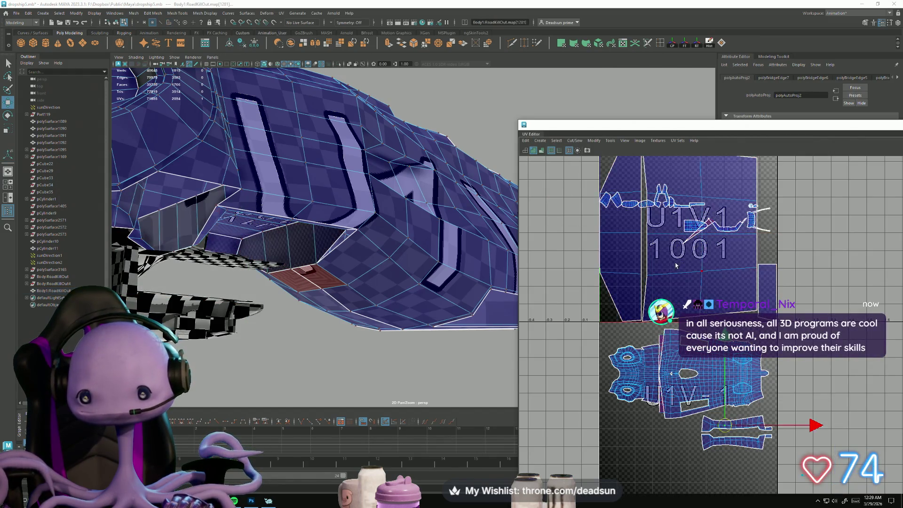
pyautogui.scroll(-1, 685, 271)
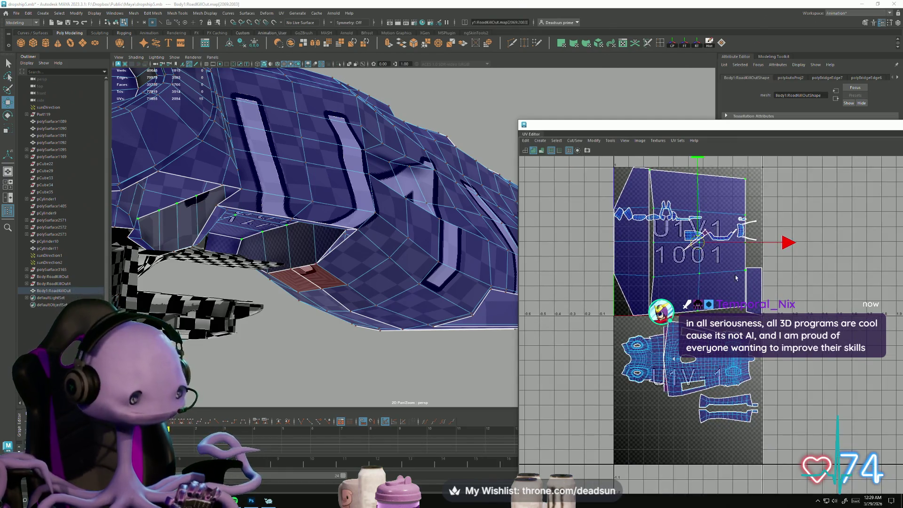
pyautogui.scroll(-1, 743, 285)
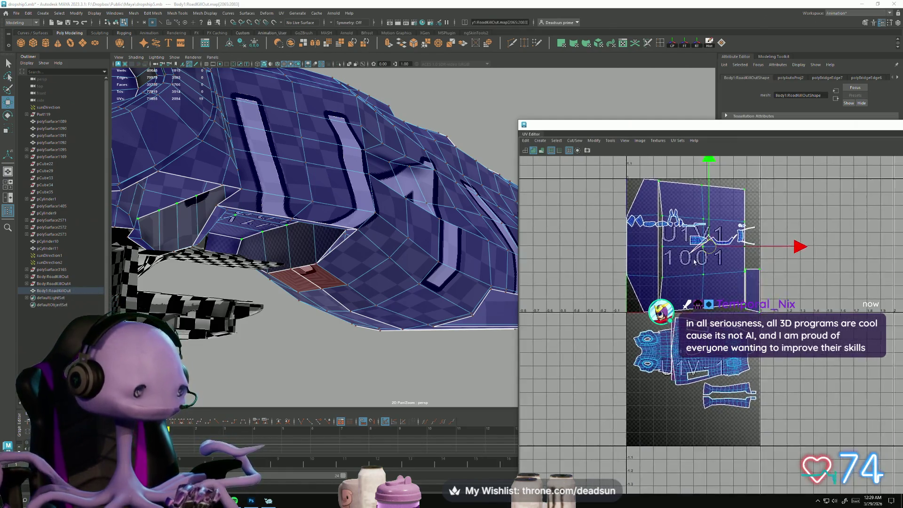
pyautogui.keyDown('alt'); pyautogui.moveTo(744, 285); pyautogui.dragTo(646, 291, button='middle'); pyautogui.keyUp('alt')
pyautogui.moveTo(660, 284); pyautogui.dragTo(800, 249)
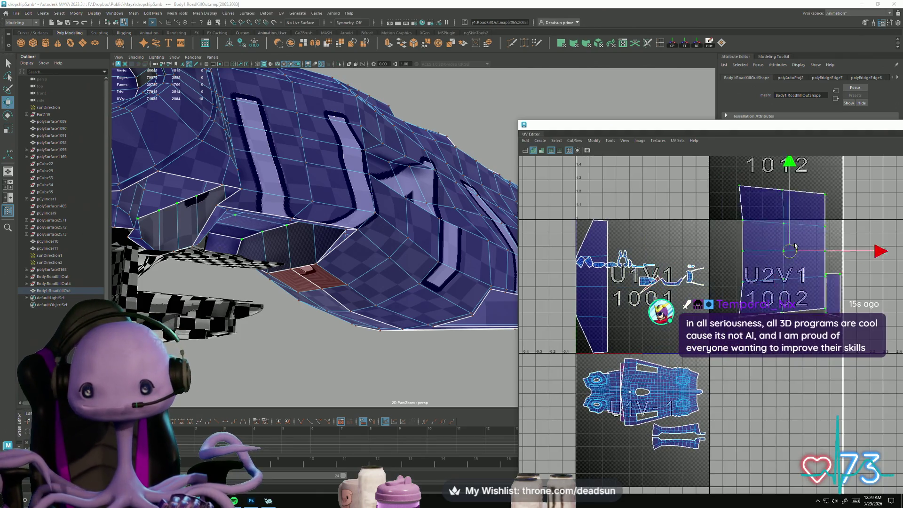
pyautogui.moveTo(597, 288); pyautogui.dragTo(764, 249)
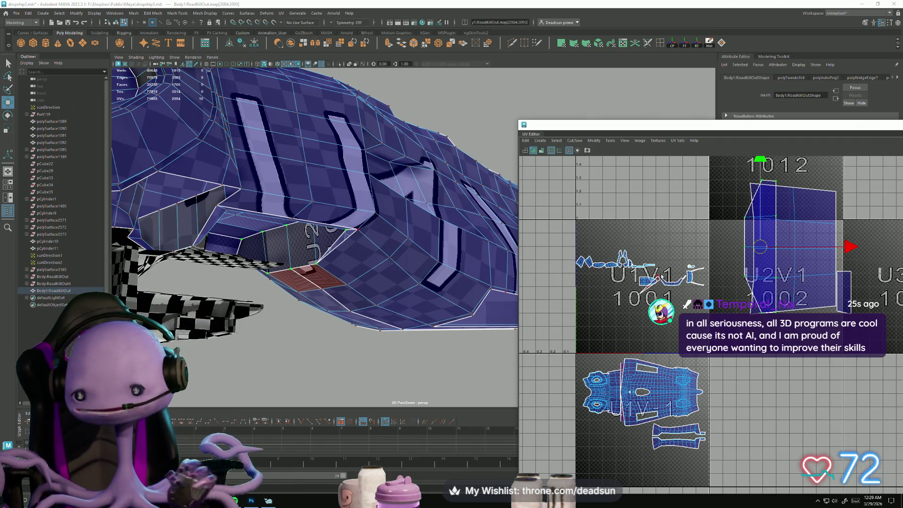
pyautogui.moveTo(761, 250)
pyautogui.mouseDown()
pyautogui.moveTo(712, 252)
pyautogui.moveTo(729, 252)
pyautogui.mouseUp()
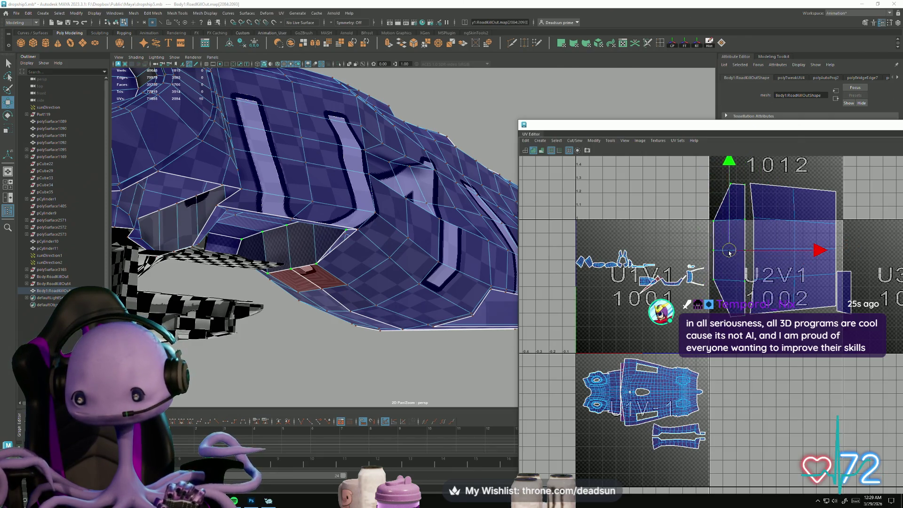
# Join the UV shell pieces along the chosen seam edge with Move and Sew.
pyautogui.click(750, 210)
pyautogui.click(744, 238)
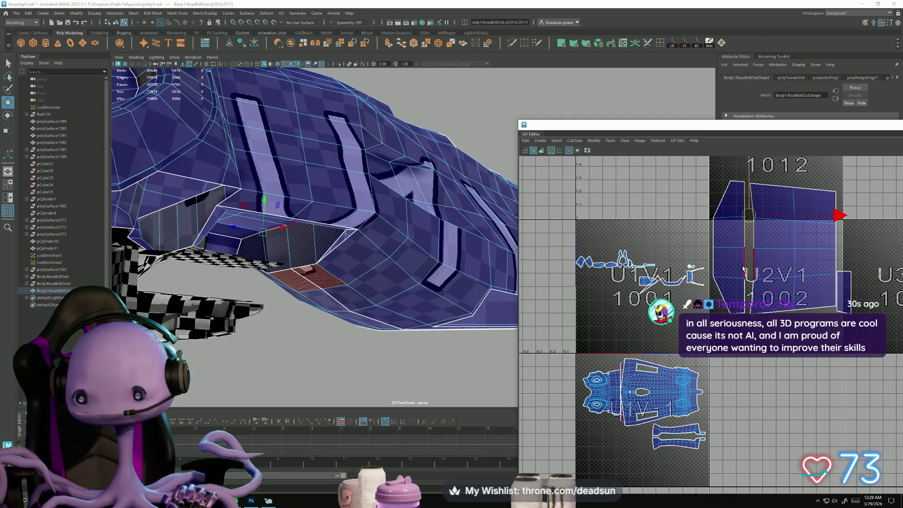
pyautogui.click(570, 141)
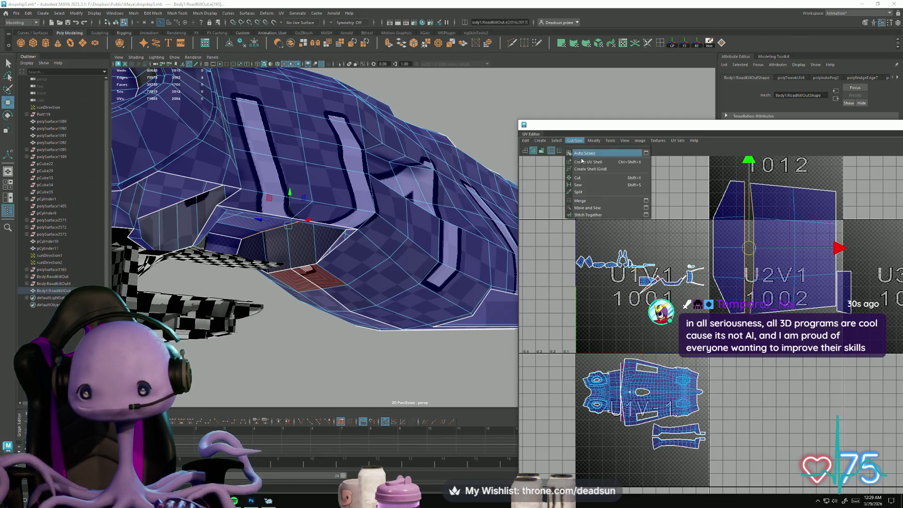
pyautogui.click(587, 210)
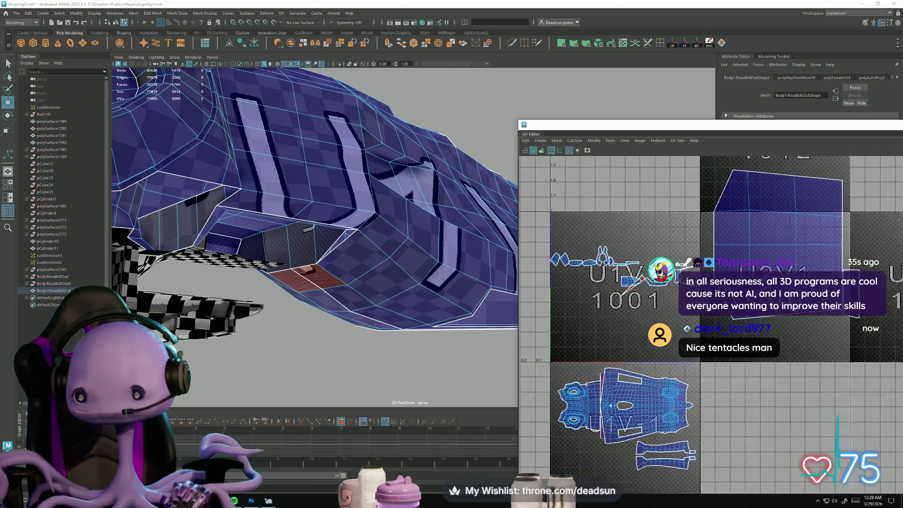
# Select the edge along the top of the UV shell and view the ship's underside.
pyautogui.scroll(1, 784, 279)
pyautogui.keyDown('alt'); pyautogui.moveTo(856, 282); pyautogui.dragTo(784, 279, button='middle'); pyautogui.keyUp('alt')
pyautogui.click(782, 279)
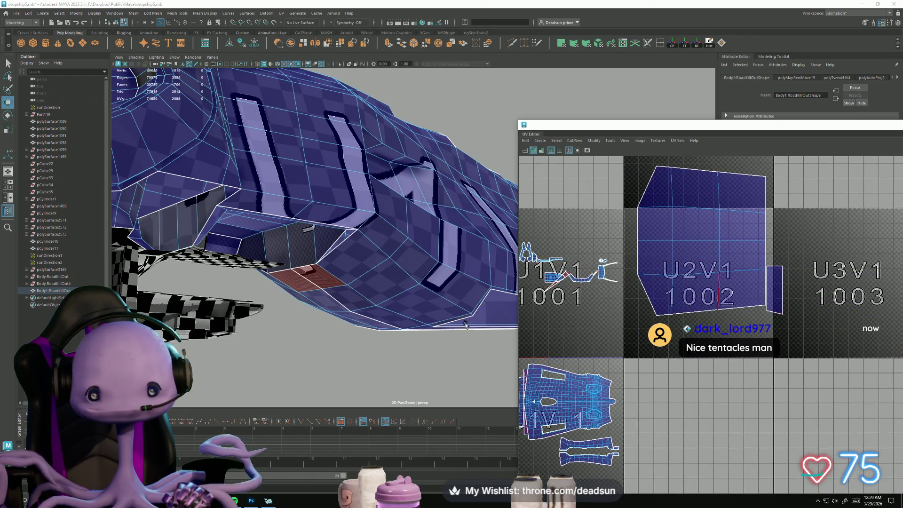
pyautogui.moveTo(464, 325)
pyautogui.keyDown('alt'); pyautogui.mouseDown()
pyautogui.moveTo(447, 310)
pyautogui.moveTo(428, 321)
pyautogui.moveTo(332, 317)
pyautogui.moveTo(389, 318)
pyautogui.moveTo(425, 347)
pyautogui.moveTo(407, 281)
pyautogui.moveTo(375, 272)
pyautogui.moveTo(375, 260)
pyautogui.moveTo(325, 320)
pyautogui.moveTo(297, 324)
pyautogui.moveTo(403, 302)
pyautogui.moveTo(311, 303)
pyautogui.moveTo(413, 264)
pyautogui.moveTo(393, 292)
pyautogui.moveTo(321, 314)
pyautogui.moveTo(382, 297)
pyautogui.moveTo(328, 292)
pyautogui.moveTo(335, 306)
pyautogui.mouseUp(); pyautogui.keyUp('alt')
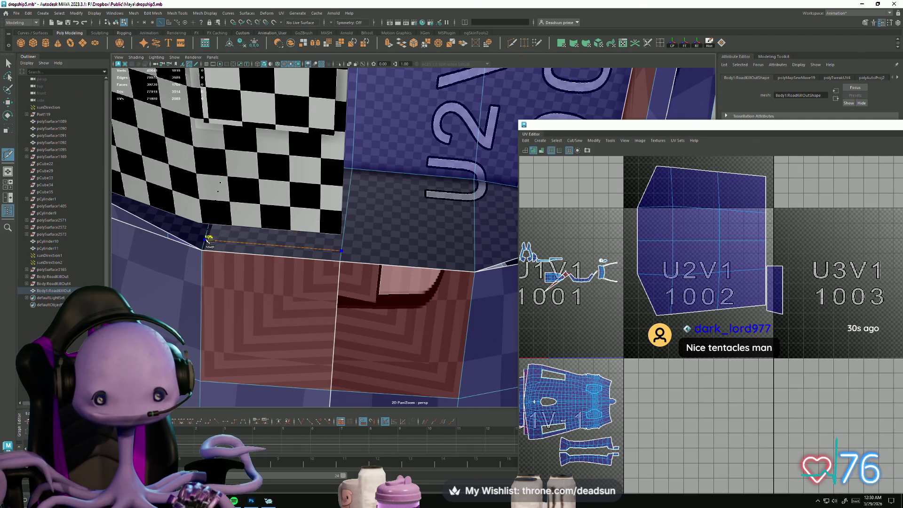
# Commit two Multi-Cut lines across the hull's gap faces.
pyautogui.press('Return')
pyautogui.moveTo(207, 263)
pyautogui.keyDown('alt'); pyautogui.mouseDown()
pyautogui.moveTo(335, 249)
pyautogui.moveTo(297, 303)
pyautogui.moveTo(305, 295)
pyautogui.mouseUp(); pyautogui.keyUp('alt')
pyautogui.click(304, 295)
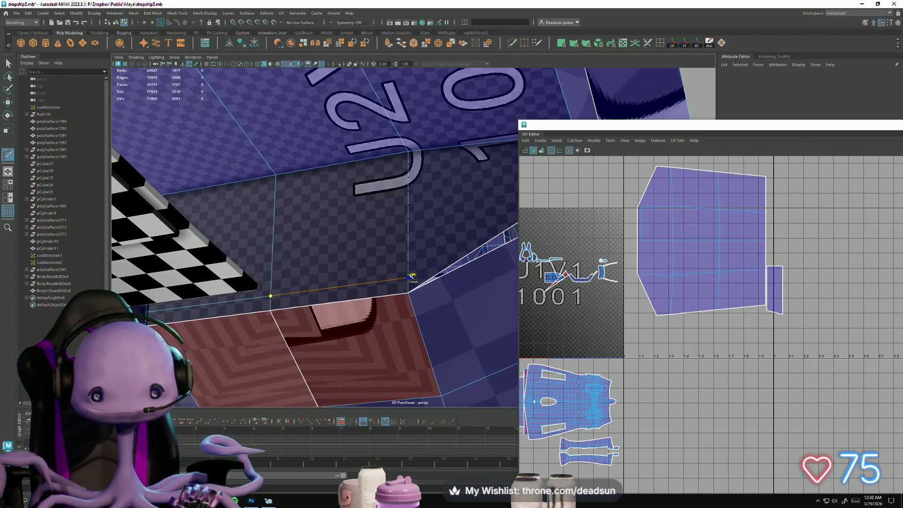
pyautogui.keyDown('alt'); pyautogui.moveTo(415, 289); pyautogui.dragTo(387, 250); pyautogui.keyUp('alt')
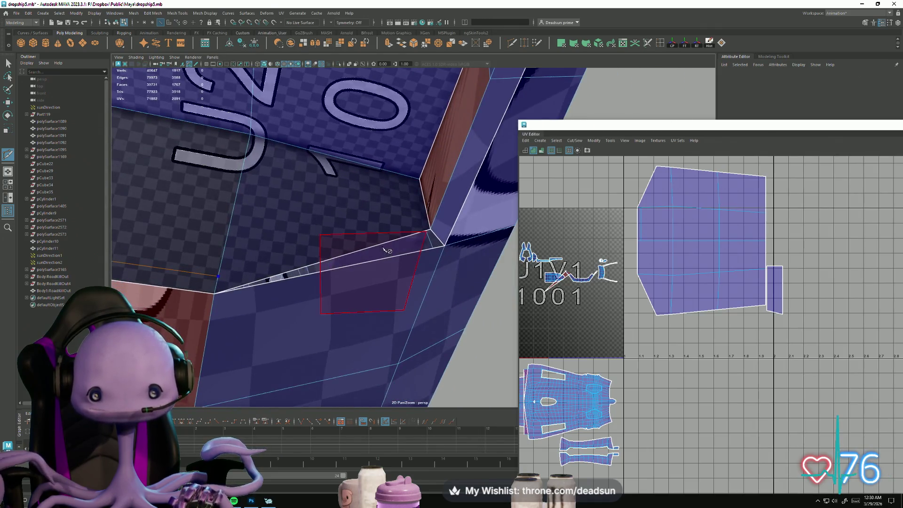
pyautogui.press('Return')
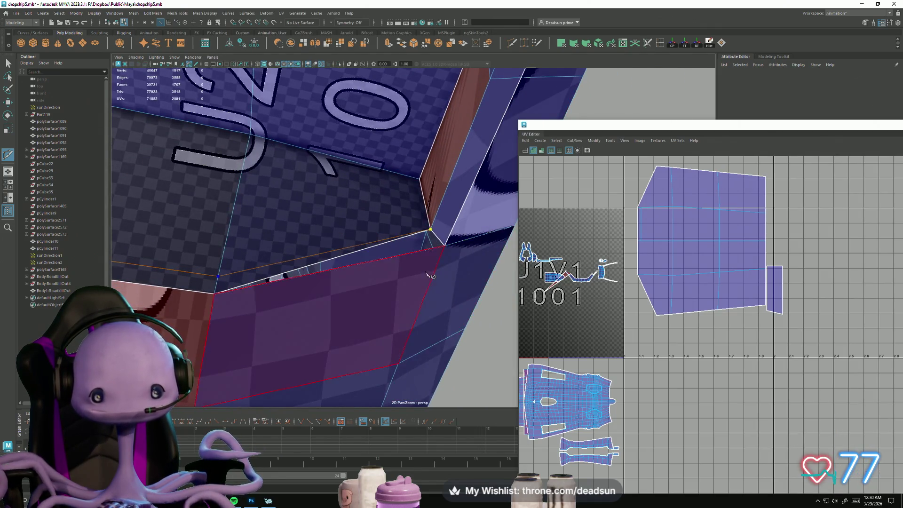
pyautogui.moveTo(225, 312)
pyautogui.keyDown('alt'); pyautogui.mouseDown()
pyautogui.moveTo(416, 310)
pyautogui.moveTo(322, 342)
pyautogui.moveTo(303, 315)
pyautogui.moveTo(281, 317)
pyautogui.mouseUp(); pyautogui.keyUp('alt')
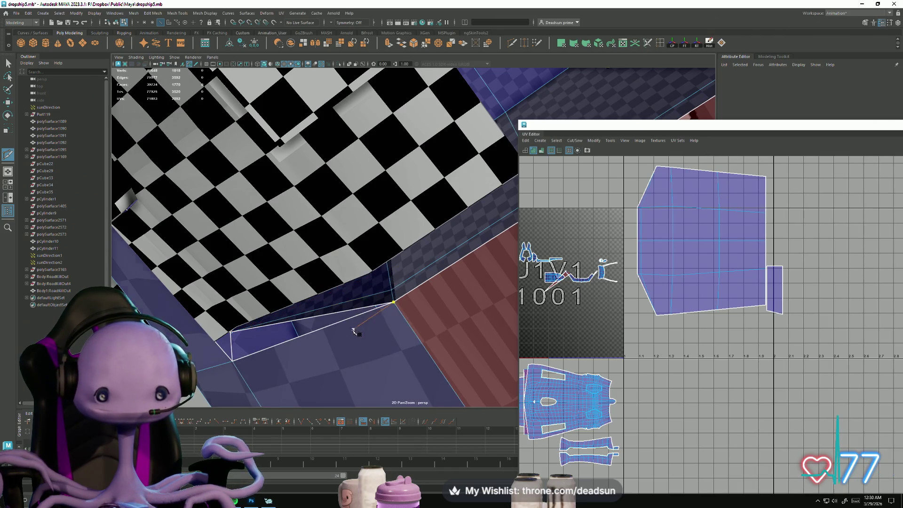
# Select the box edge bordering the gap under the checkered floor.
pyautogui.keyDown('alt'); pyautogui.moveTo(272, 370); pyautogui.dragTo(90, 180); pyautogui.keyUp('alt')
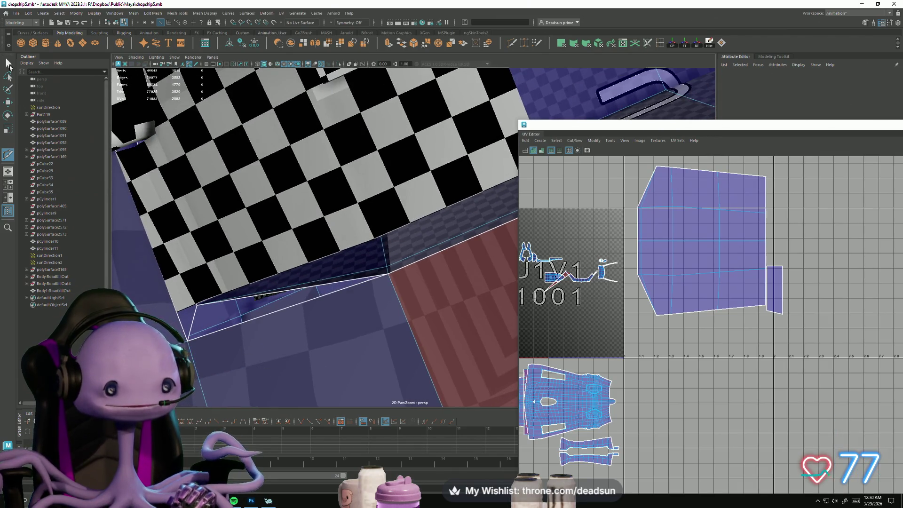
pyautogui.click(293, 291)
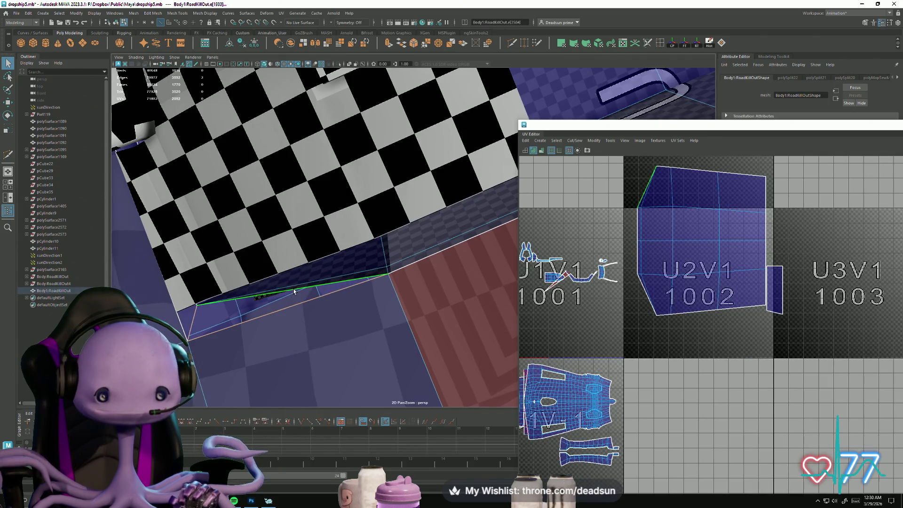
pyautogui.keyDown('alt'); pyautogui.moveTo(380, 301); pyautogui.dragTo(159, 164); pyautogui.keyUp('alt')
# Fill the hole along the selected border edges, then fill the remaining gap as well.
pyautogui.click(133, 13)
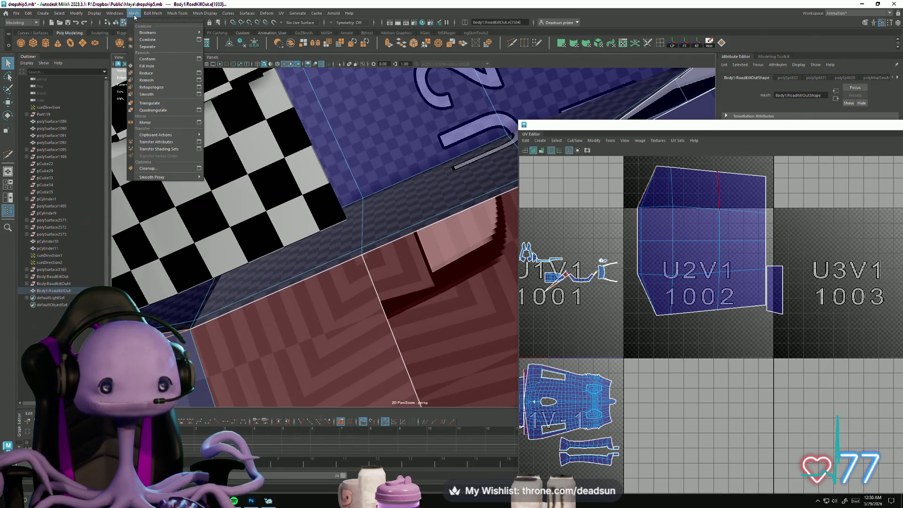
pyautogui.moveTo(152, 13)
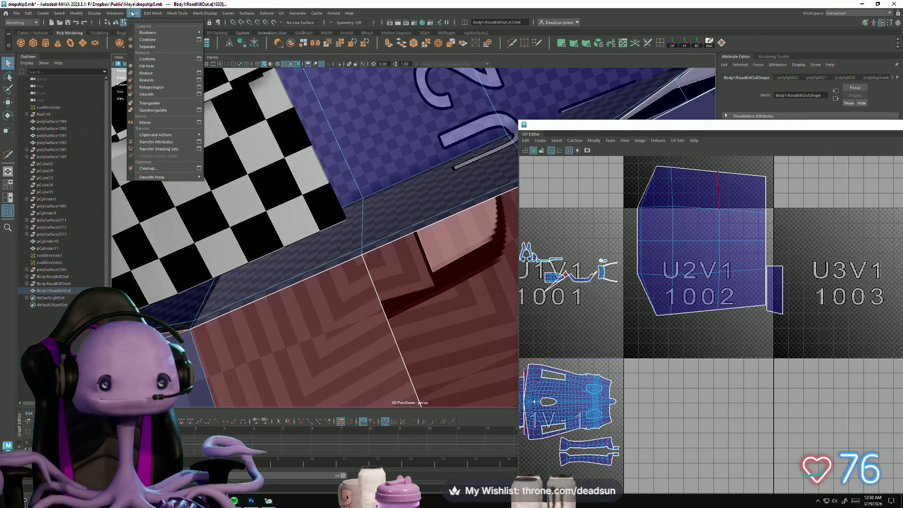
pyautogui.click(153, 71)
pyautogui.keyDown('alt'); pyautogui.moveTo(153, 71); pyautogui.dragTo(150, 303); pyautogui.keyUp('alt')
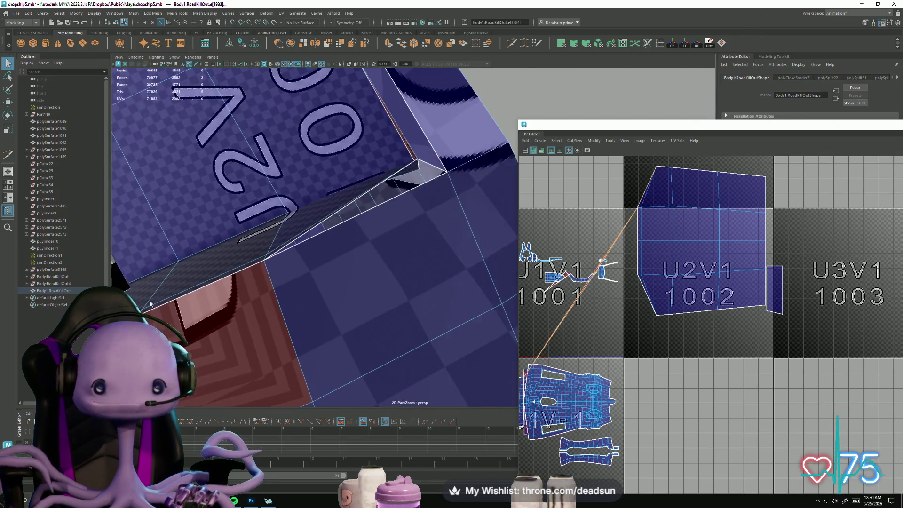
pyautogui.keyDown('shift'); pyautogui.click(355, 202); pyautogui.keyUp('shift')
pyautogui.moveTo(355, 201)
pyautogui.keyDown('alt'); pyautogui.mouseDown()
pyautogui.moveTo(323, 263)
pyautogui.moveTo(364, 262)
pyautogui.mouseUp(); pyautogui.keyUp('alt')
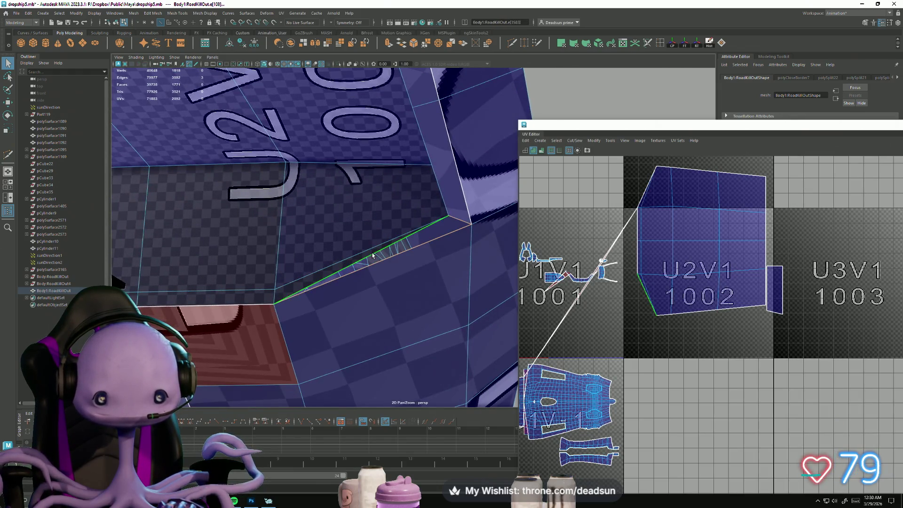
pyautogui.press('g')
# Select the new faces and frame their UV shells toward tile 1001.
pyautogui.rightClick(349, 264)
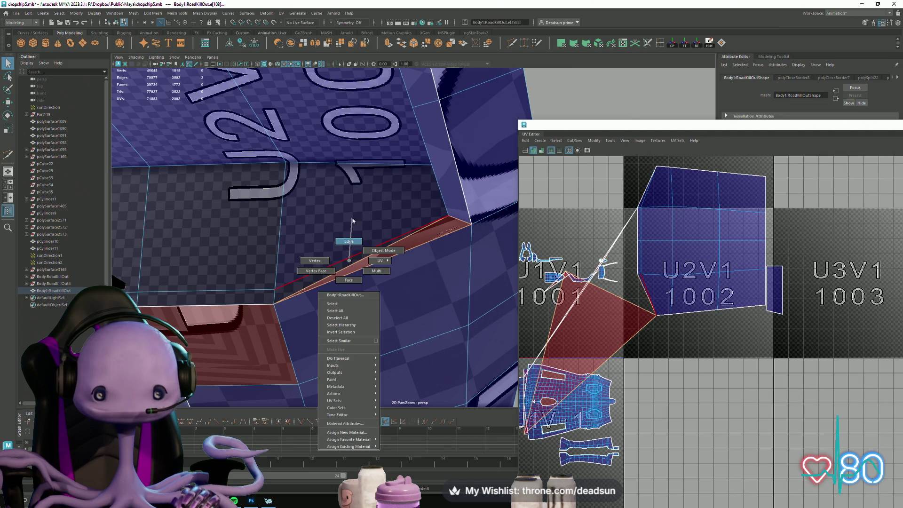
pyautogui.moveTo(606, 350); pyautogui.dragTo(622, 195, button='right')
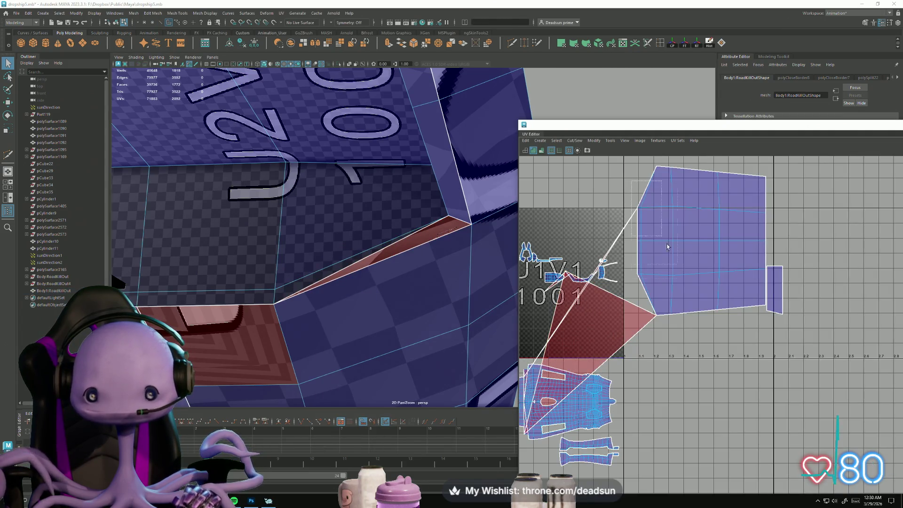
pyautogui.moveTo(667, 246); pyautogui.dragTo(705, 352)
pyautogui.scroll(-2, 697, 338)
pyautogui.scroll(3, 687, 301)
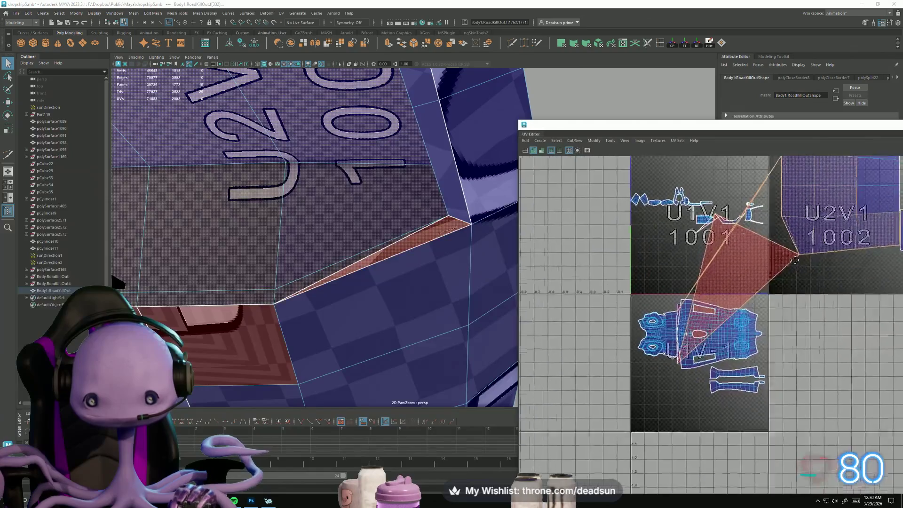
pyautogui.keyDown('alt'); pyautogui.moveTo(689, 276); pyautogui.dragTo(678, 286, button='middle'); pyautogui.keyUp('alt')
pyautogui.moveTo(329, 264)
pyautogui.keyDown('alt'); pyautogui.mouseDown()
pyautogui.moveTo(300, 271)
pyautogui.moveTo(347, 302)
pyautogui.moveTo(343, 318)
pyautogui.mouseUp(); pyautogui.keyUp('alt')
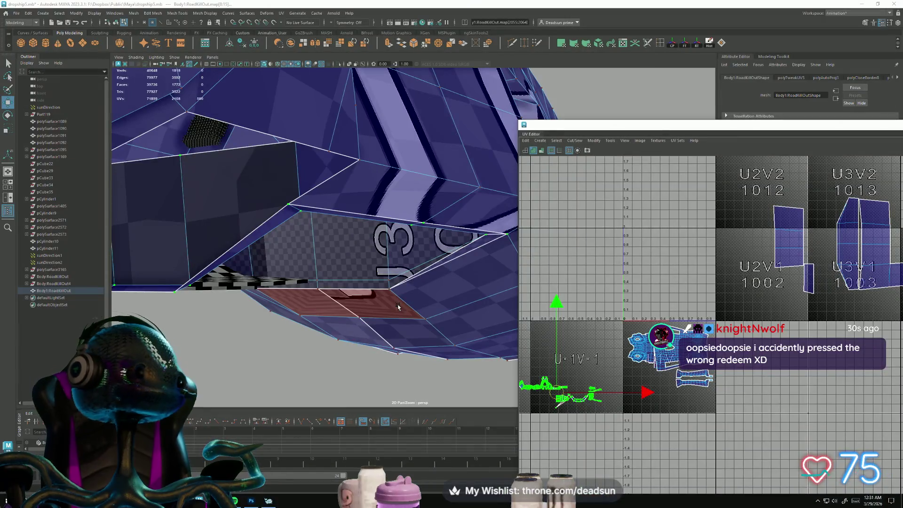
# Select vertex vtx[1816] near the 3 decal panel in vertex mode.
pyautogui.scroll(10, 375, 277)
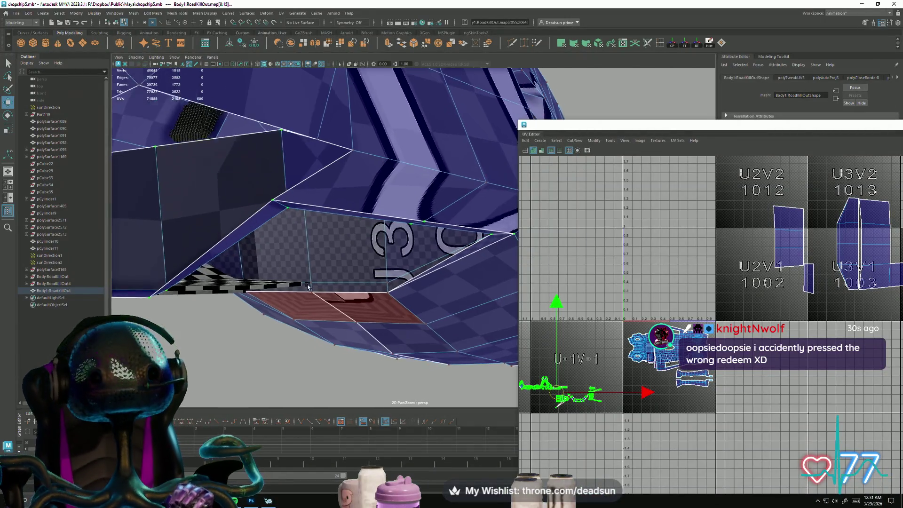
pyautogui.moveTo(426, 337)
pyautogui.keyDown('alt'); pyautogui.mouseDown()
pyautogui.moveTo(326, 306)
pyautogui.moveTo(274, 348)
pyautogui.moveTo(356, 320)
pyautogui.moveTo(334, 374)
pyautogui.moveTo(348, 341)
pyautogui.mouseUp(); pyautogui.keyUp('alt')
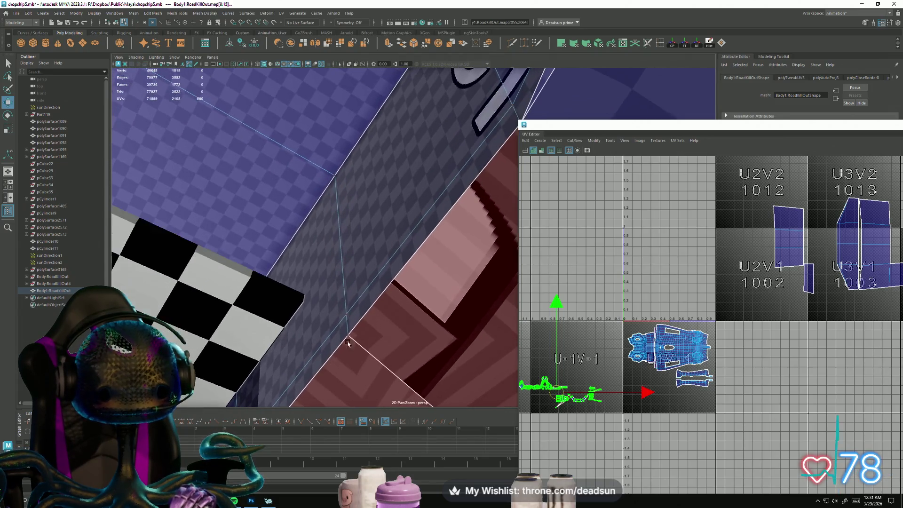
pyautogui.moveTo(343, 301)
pyautogui.mouseDown(button='right')
pyautogui.moveTo(344, 322)
pyautogui.moveTo(315, 307)
pyautogui.mouseUp(button='right')
pyautogui.click(346, 314)
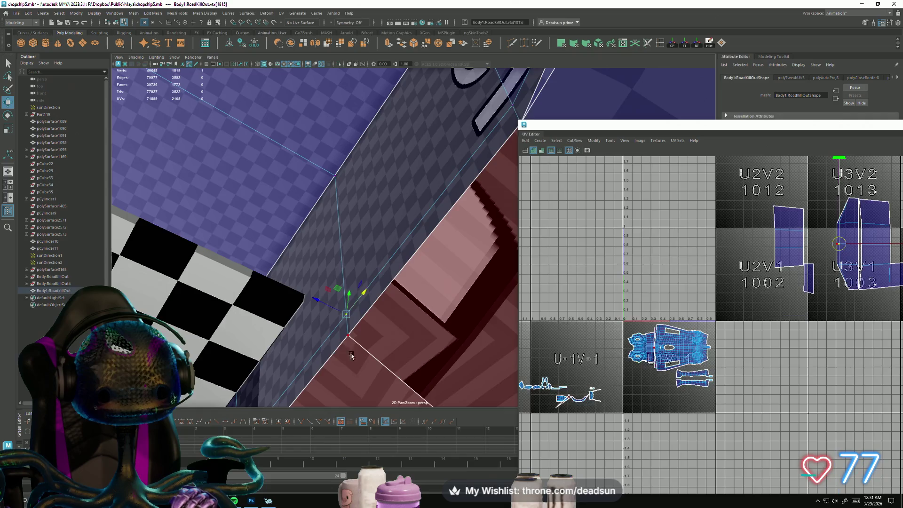
pyautogui.moveTo(346, 314)
pyautogui.keyDown('alt'); pyautogui.mouseDown()
pyautogui.moveTo(295, 369)
pyautogui.moveTo(332, 336)
pyautogui.moveTo(319, 362)
pyautogui.moveTo(347, 347)
pyautogui.moveTo(393, 362)
pyautogui.moveTo(320, 297)
pyautogui.moveTo(362, 379)
pyautogui.moveTo(336, 321)
pyautogui.moveTo(351, 342)
pyautogui.moveTo(373, 344)
pyautogui.moveTo(295, 326)
pyautogui.moveTo(289, 296)
pyautogui.mouseUp(); pyautogui.keyUp('alt')
pyautogui.click(329, 342)
# Delete the stray edge running across the filled gap face.
pyautogui.moveTo(289, 296); pyautogui.dragTo(296, 275, button='right')
pyautogui.click(300, 272)
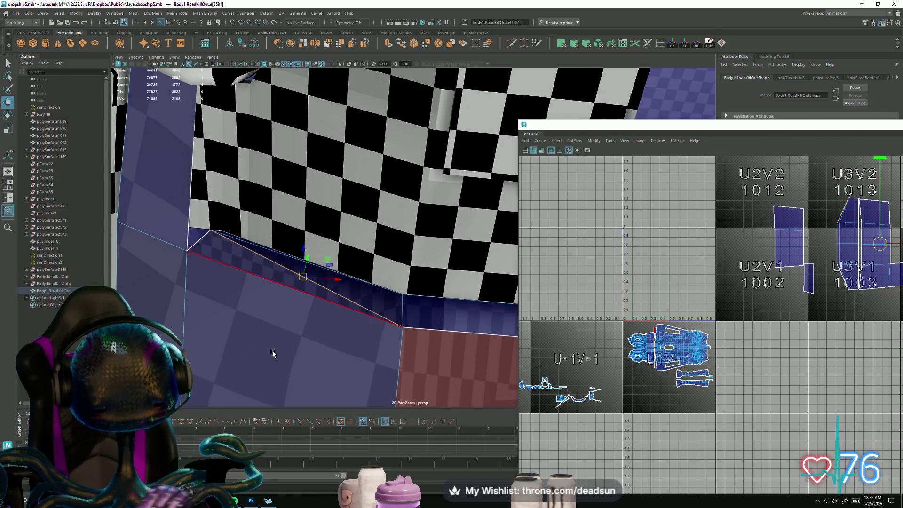
pyautogui.press('Delete')
pyautogui.moveTo(234, 277)
pyautogui.keyDown('alt'); pyautogui.mouseDown()
pyautogui.moveTo(312, 298)
pyautogui.moveTo(301, 282)
pyautogui.mouseUp(); pyautogui.keyUp('alt')
pyautogui.press('F9')
pyautogui.click(294, 242)
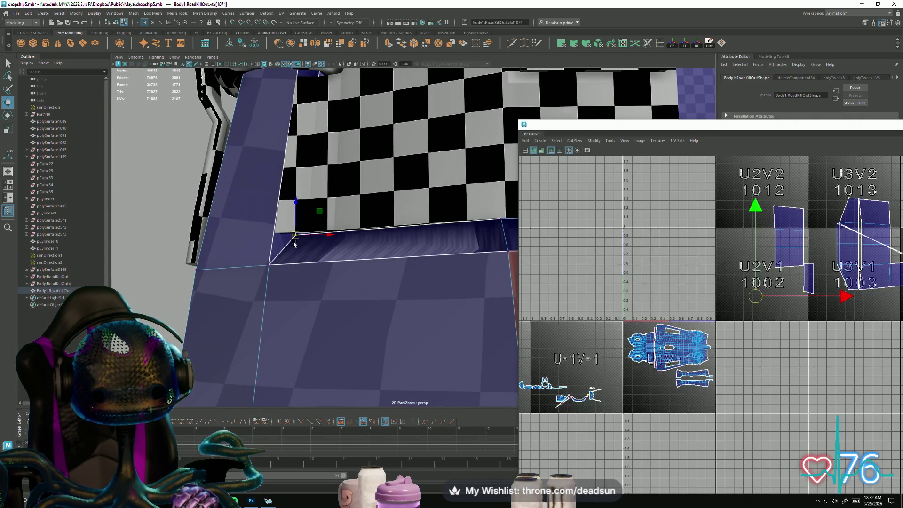
pyautogui.moveTo(257, 348)
pyautogui.keyDown('alt'); pyautogui.mouseDown()
pyautogui.moveTo(262, 339)
pyautogui.moveTo(389, 344)
pyautogui.moveTo(468, 377)
pyautogui.moveTo(412, 341)
pyautogui.moveTo(377, 337)
pyautogui.moveTo(381, 367)
pyautogui.moveTo(365, 347)
pyautogui.moveTo(360, 358)
pyautogui.mouseUp(); pyautogui.keyUp('alt')
pyautogui.keyDown('alt'); pyautogui.moveTo(360, 359); pyautogui.dragTo(241, 355, button='right'); pyautogui.keyUp('alt')
pyautogui.moveTo(241, 355)
pyautogui.keyDown('alt'); pyautogui.mouseDown()
pyautogui.moveTo(372, 393)
pyautogui.moveTo(316, 383)
pyautogui.moveTo(298, 309)
pyautogui.moveTo(286, 363)
pyautogui.moveTo(333, 377)
pyautogui.moveTo(364, 308)
pyautogui.moveTo(723, 295)
pyautogui.mouseUp(); pyautogui.keyUp('alt')
pyautogui.scroll(2, 722, 294)
pyautogui.keyDown('alt'); pyautogui.moveTo(870, 301); pyautogui.dragTo(701, 317, button='middle'); pyautogui.keyUp('alt')
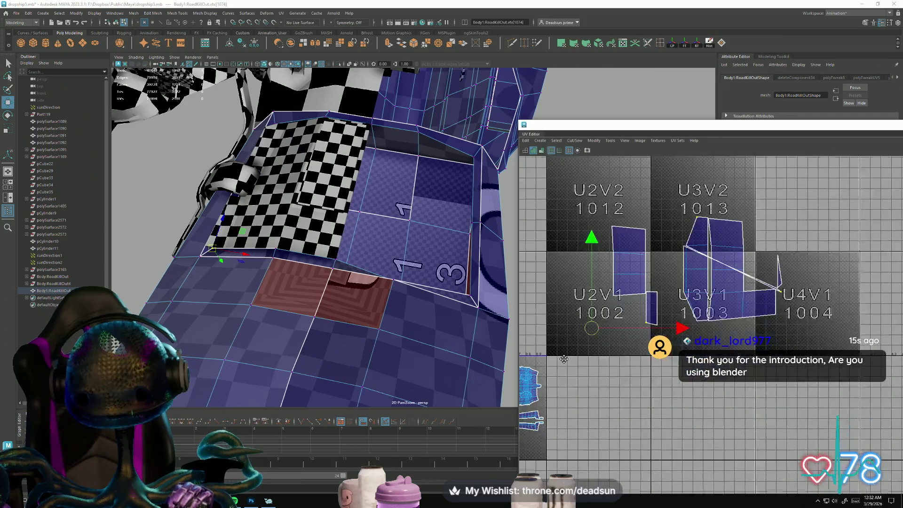
pyautogui.scroll(3, 701, 319)
pyautogui.scroll(2, 804, 309)
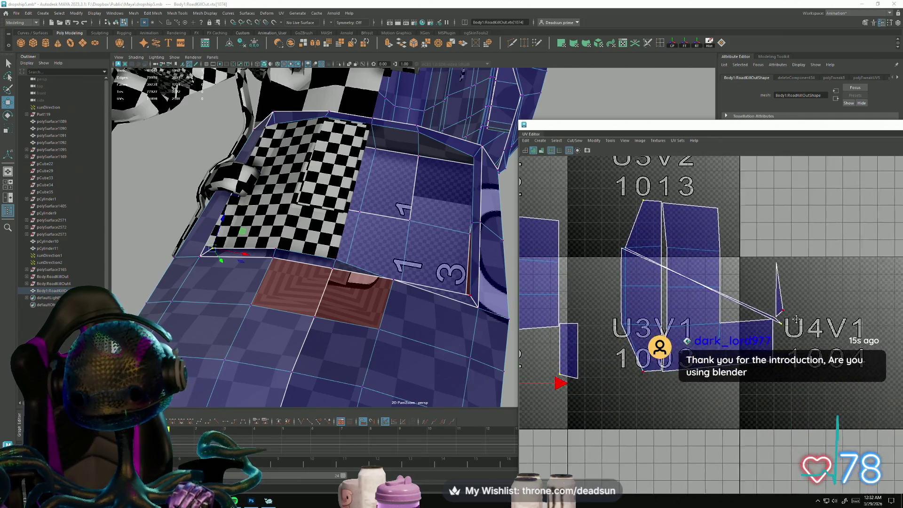
pyautogui.keyDown('alt'); pyautogui.moveTo(804, 310); pyautogui.dragTo(785, 324, button='middle'); pyautogui.keyUp('alt')
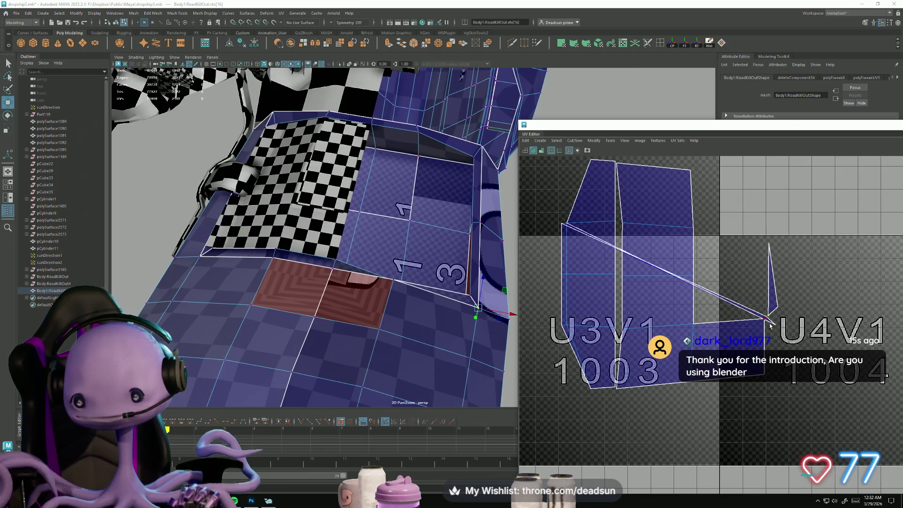
pyautogui.scroll(2, 778, 328)
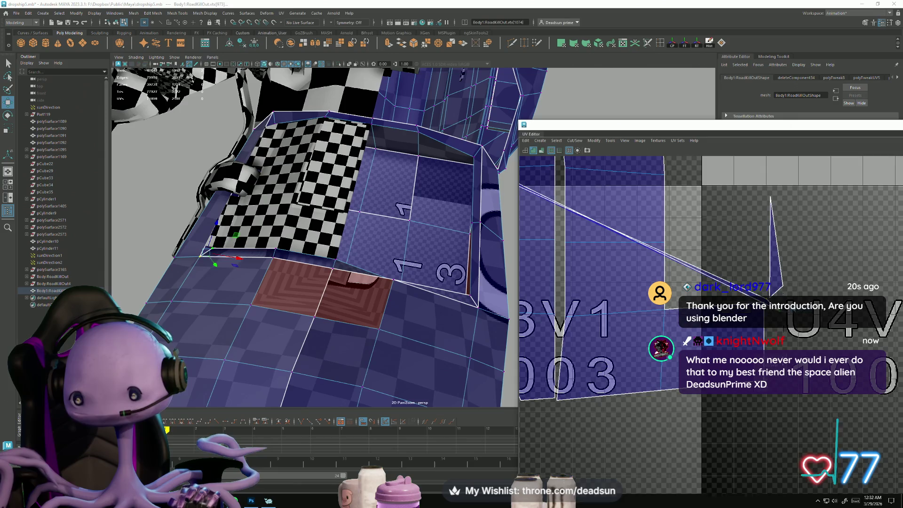
pyautogui.scroll(-3, 710, 325)
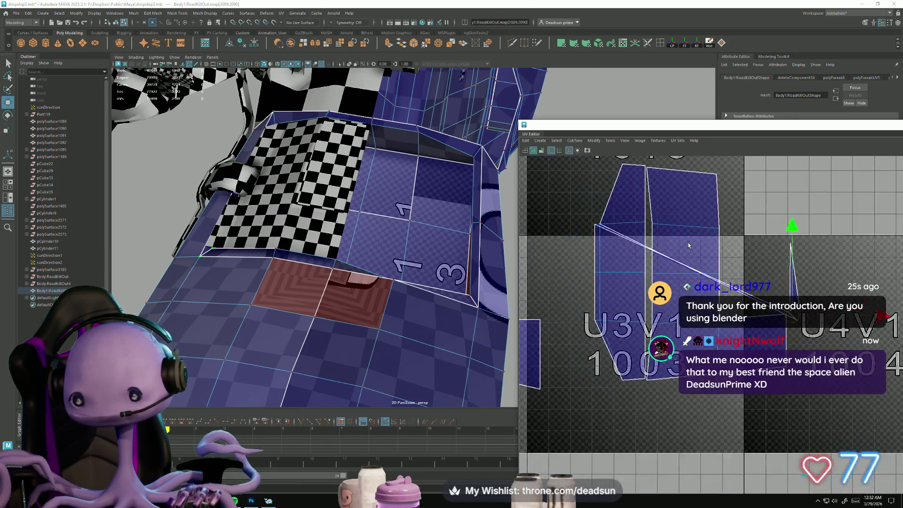